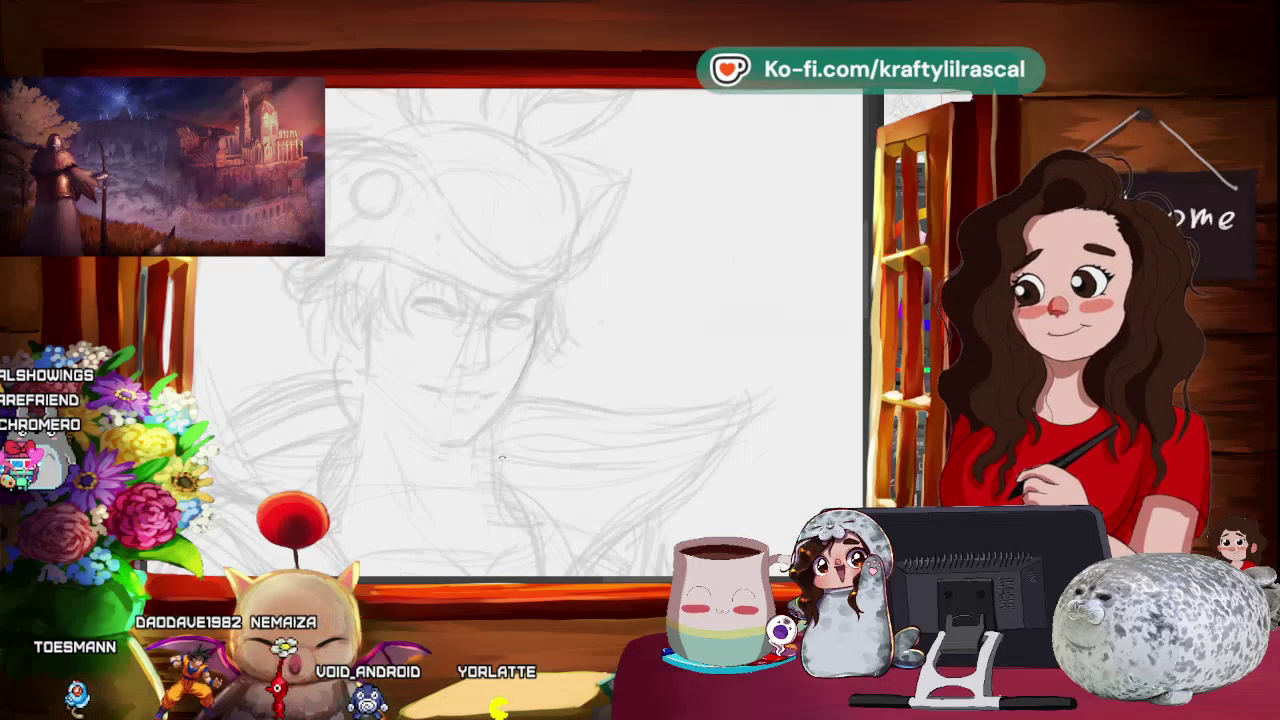
# - Tilt and shift the canvas view to rework the face and hat-brim pencil lines
pyautogui.moveTo(500, 457); pyautogui.dragTo(500, 487)
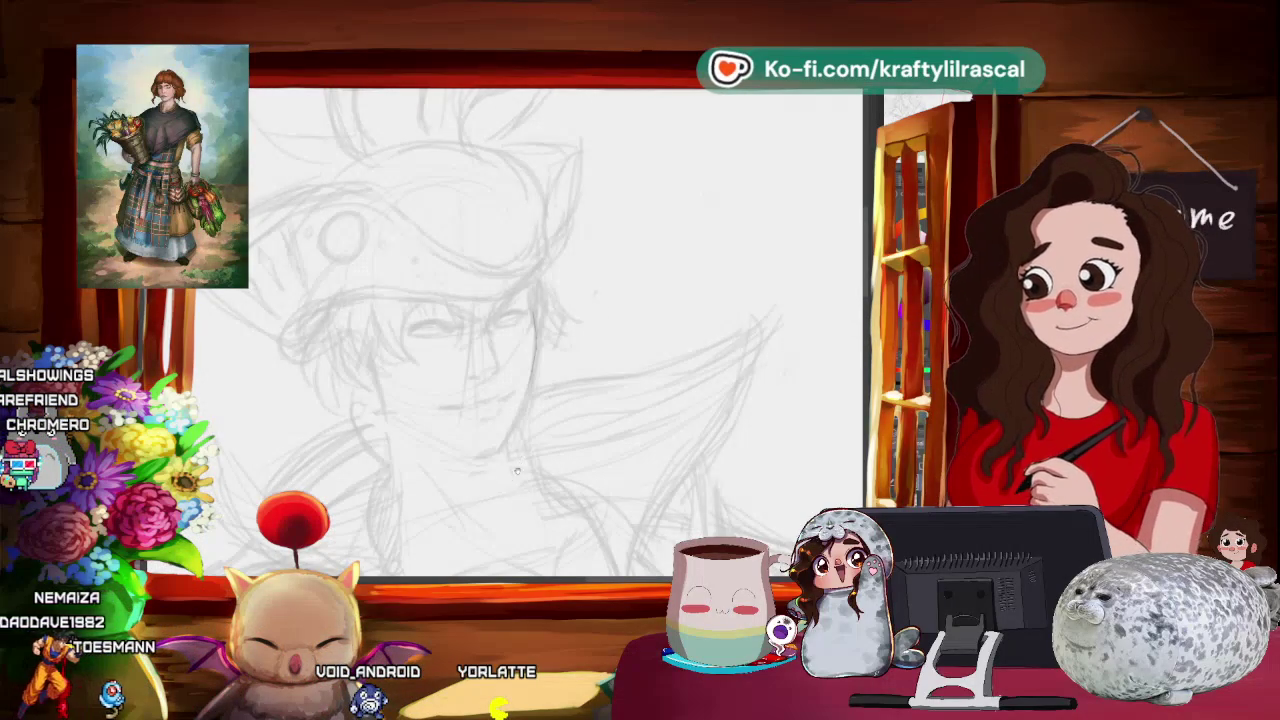
pyautogui.moveTo(510, 477); pyautogui.dragTo(521, 437)
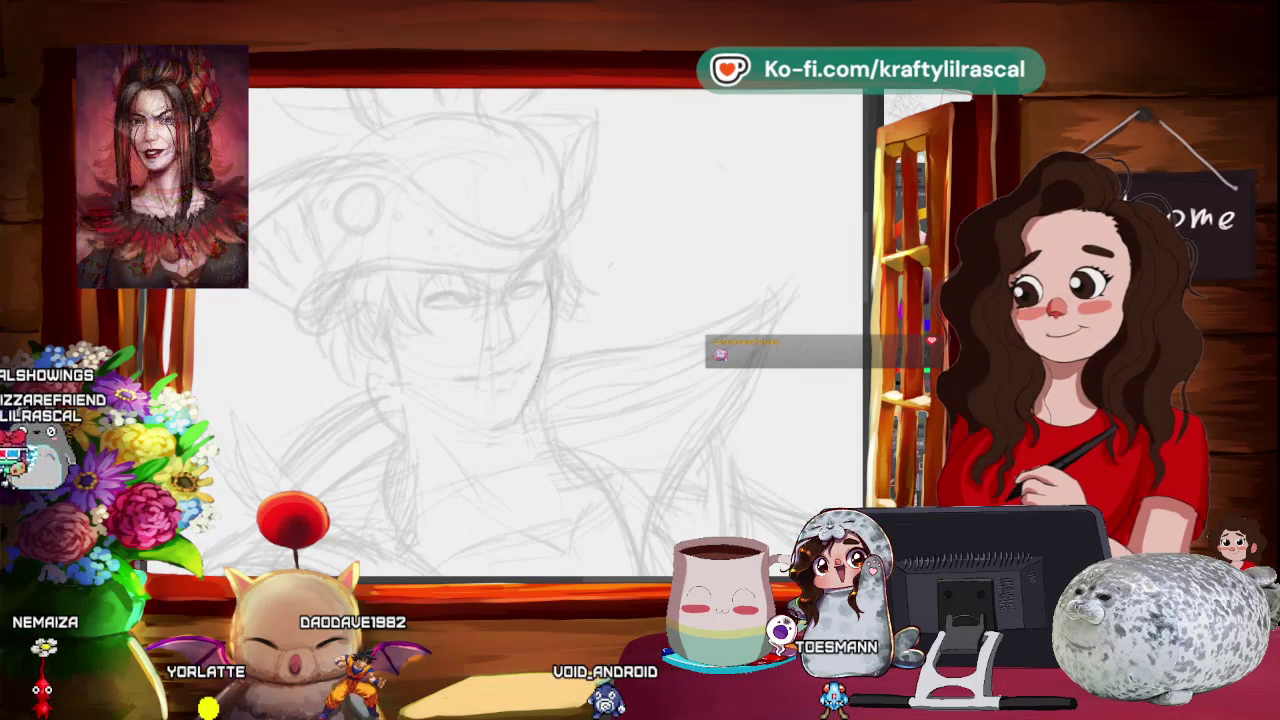
pyautogui.moveTo(548, 432); pyautogui.dragTo(545, 507)
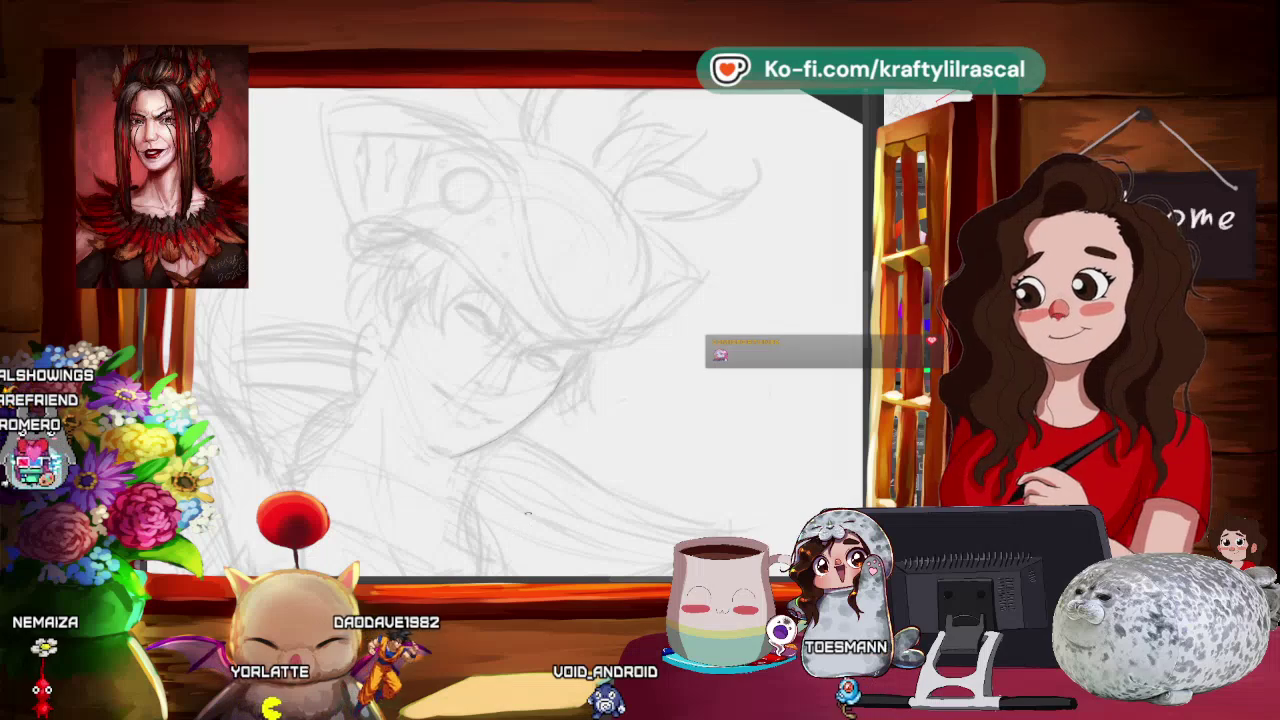
# - Angle the canvas to redraw the eyes, nose, mouth and jaw, then zoom out
pyautogui.moveTo(516, 530)
pyautogui.mouseDown()
pyautogui.moveTo(627, 393)
pyautogui.moveTo(303, 275)
pyautogui.mouseUp()
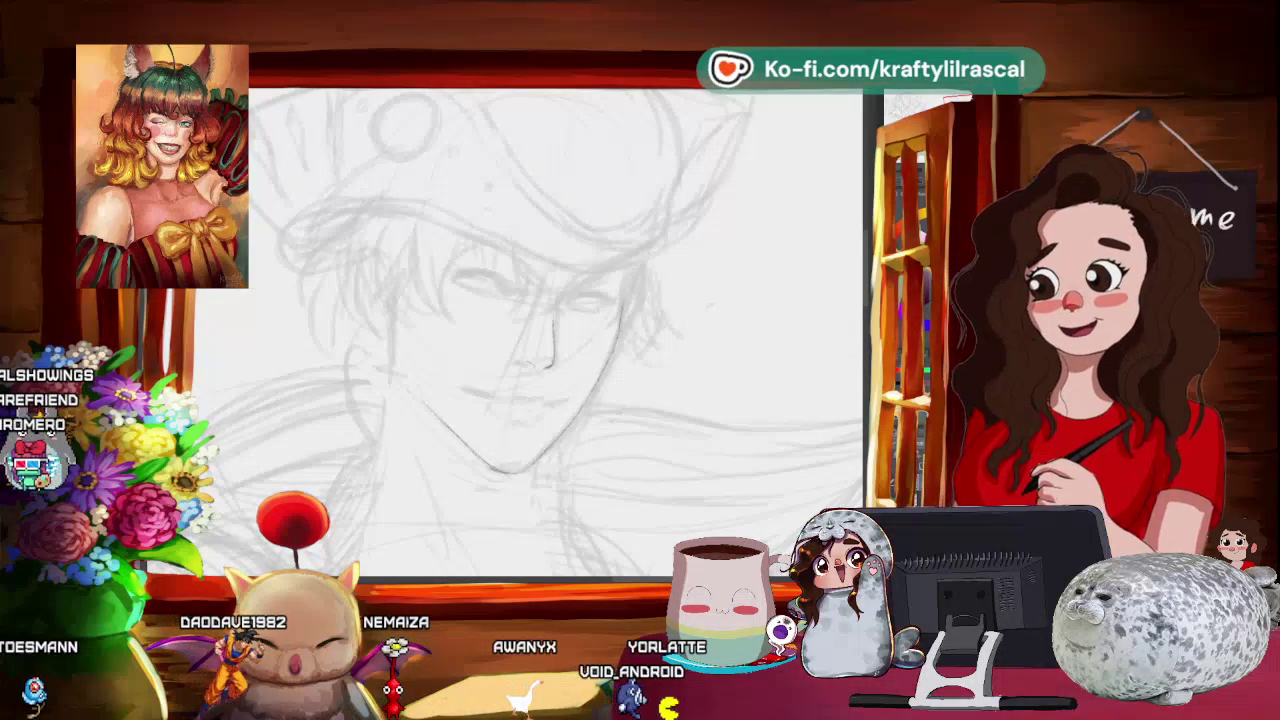
pyautogui.scroll(-2, 493, 126)
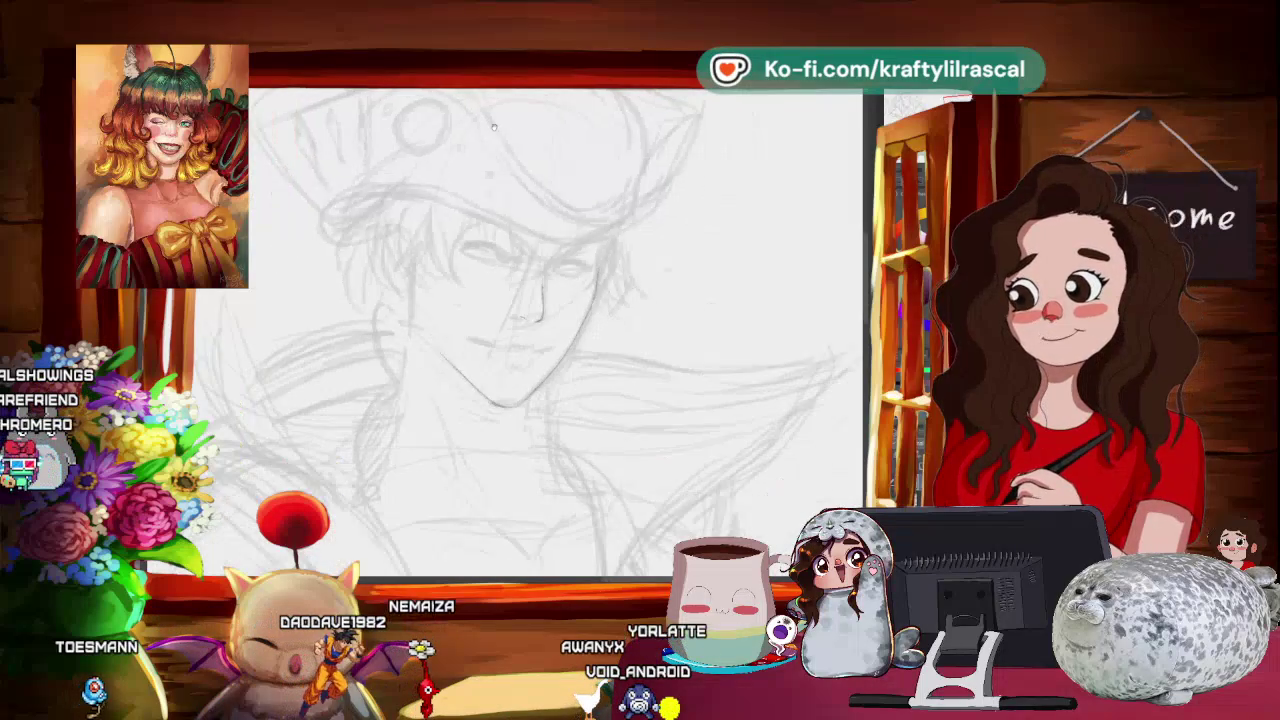
# - Zoom out, visit the Clip Studio home page, and come back to the Master Bedroom canvas
pyautogui.scroll(-2, 493, 126)
pyautogui.scroll(-2, 493, 126)
pyautogui.scroll(-2, 493, 126)
pyautogui.scroll(-1, 493, 126)
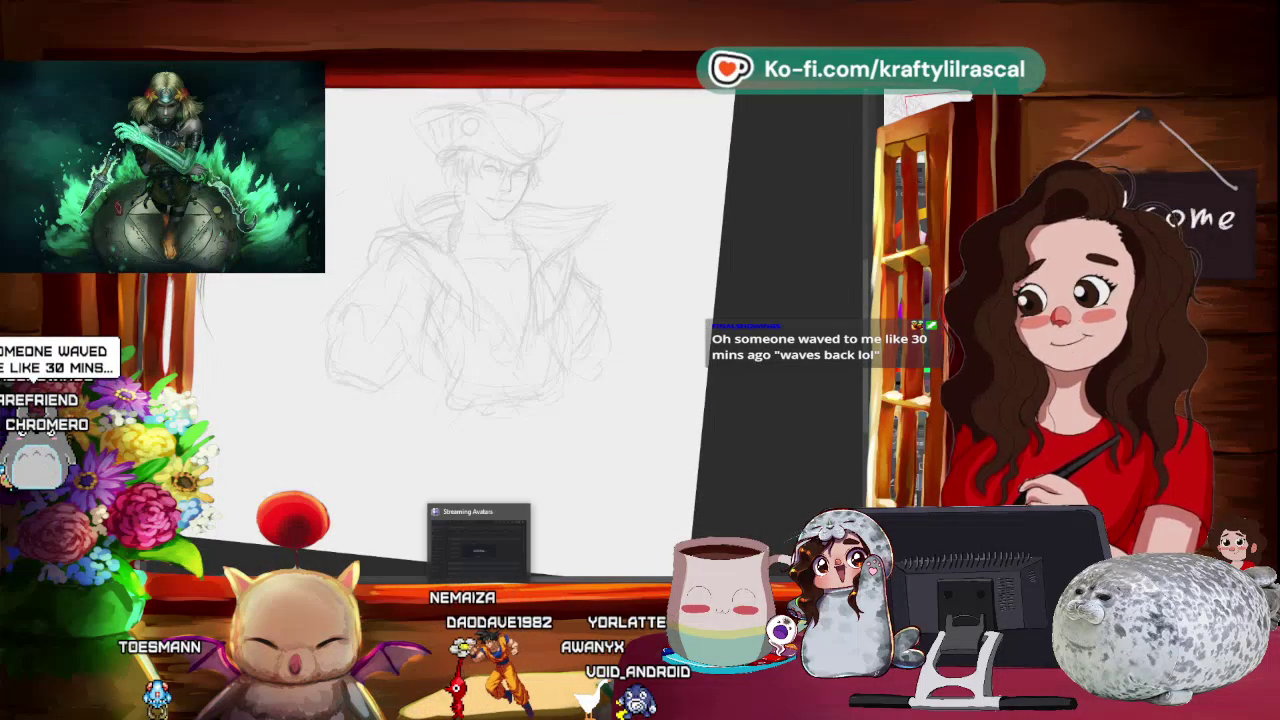
pyautogui.click(520, 590)
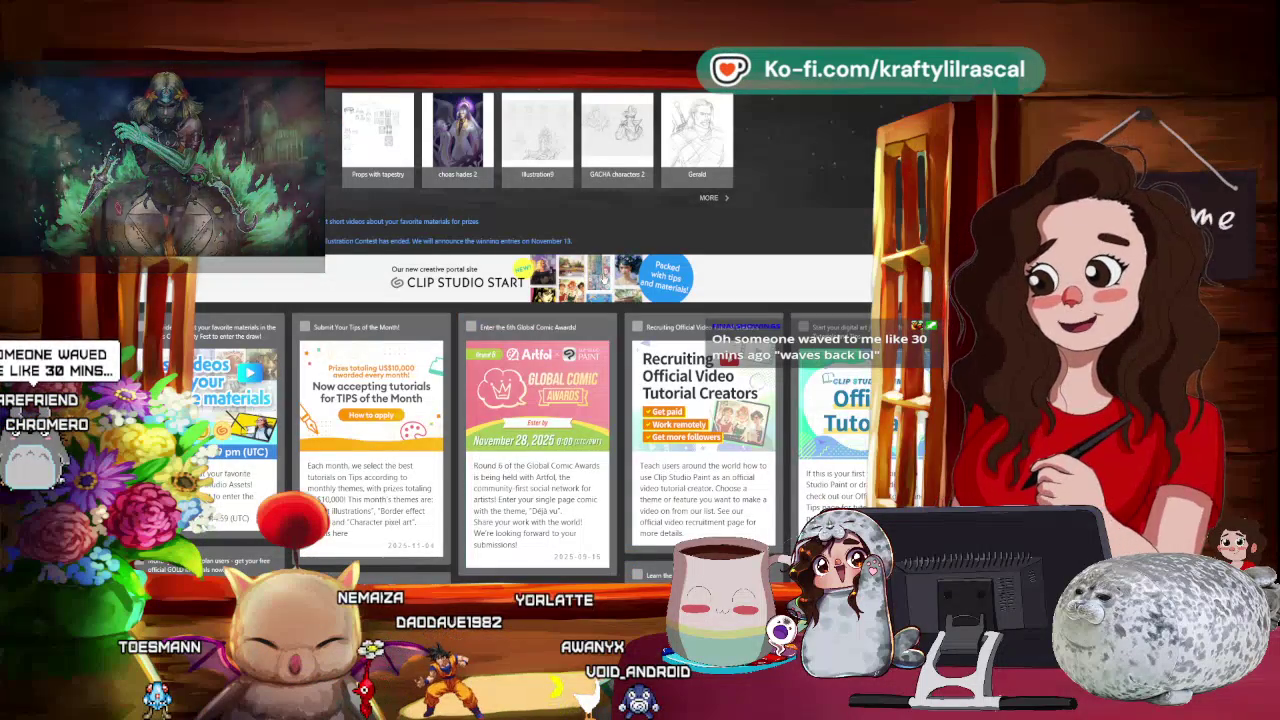
pyautogui.click(368, 160)
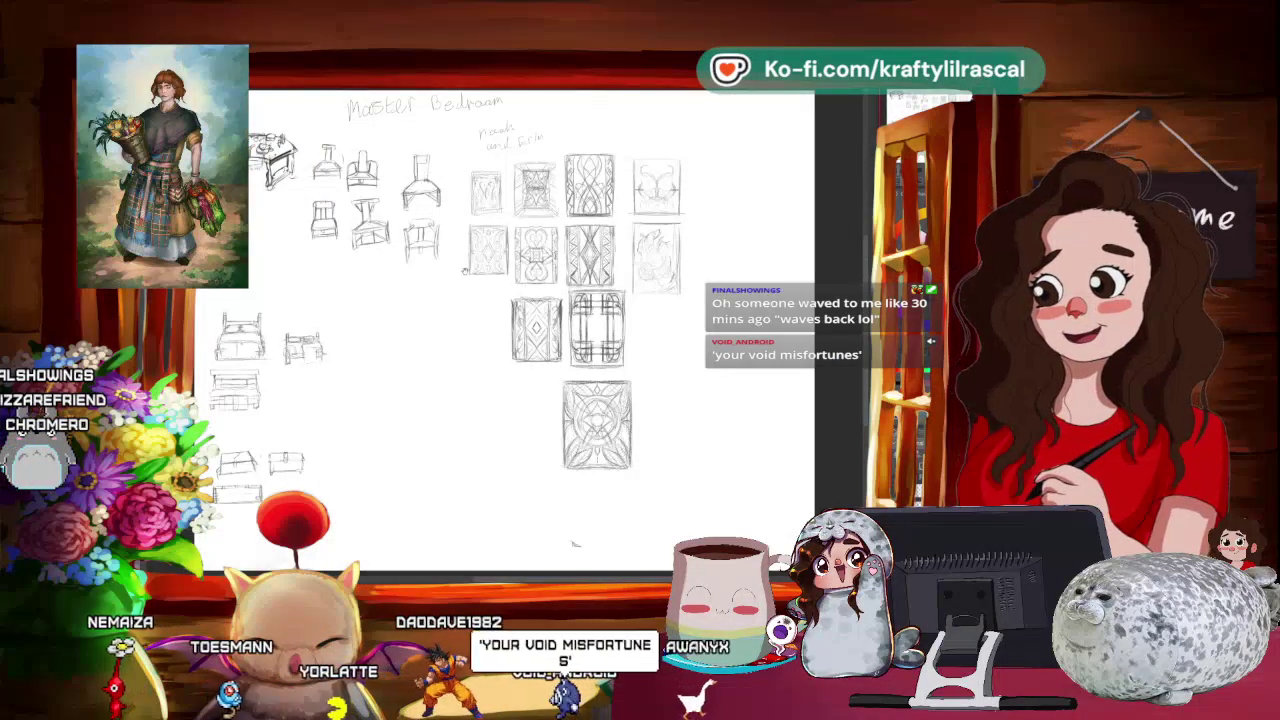
# - Zoom and pan across the Master Bedroom sheet to view the chair sketches and heading
pyautogui.scroll(1, 424, 246)
pyautogui.scroll(1, 424, 246)
pyautogui.scroll(1, 424, 246)
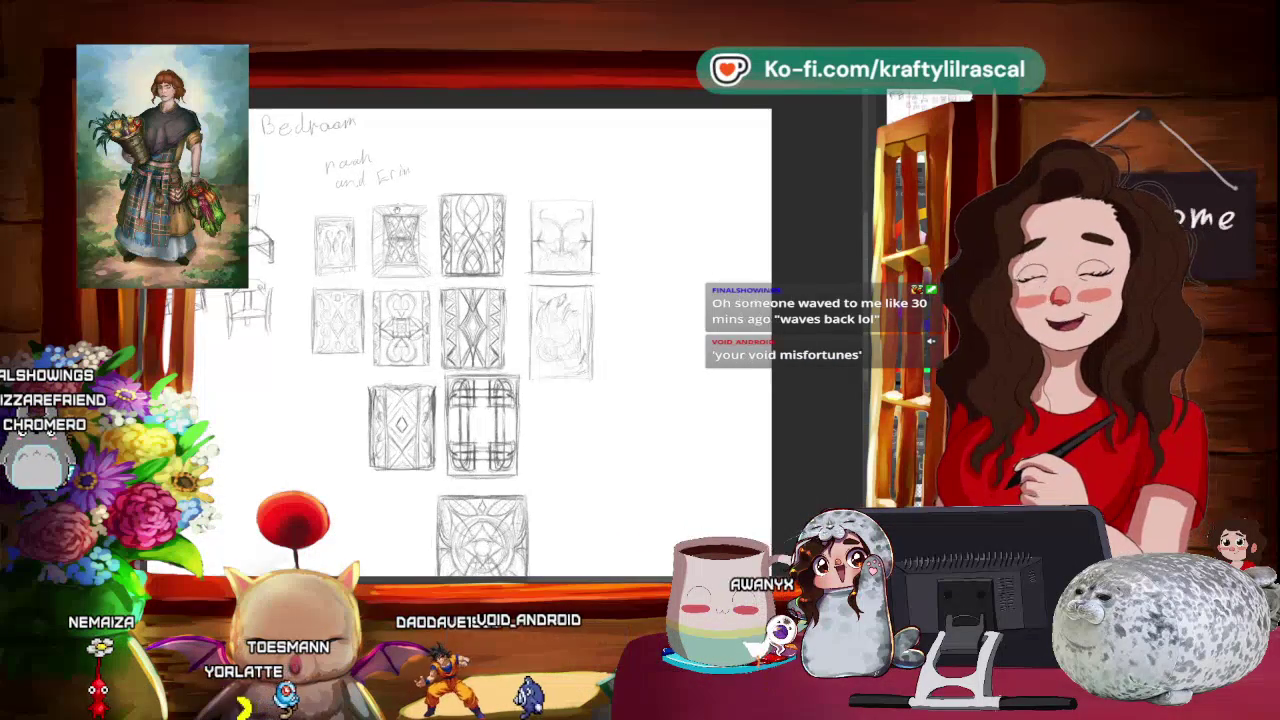
pyautogui.scroll(2, 424, 246)
pyautogui.scroll(1, 435, 347)
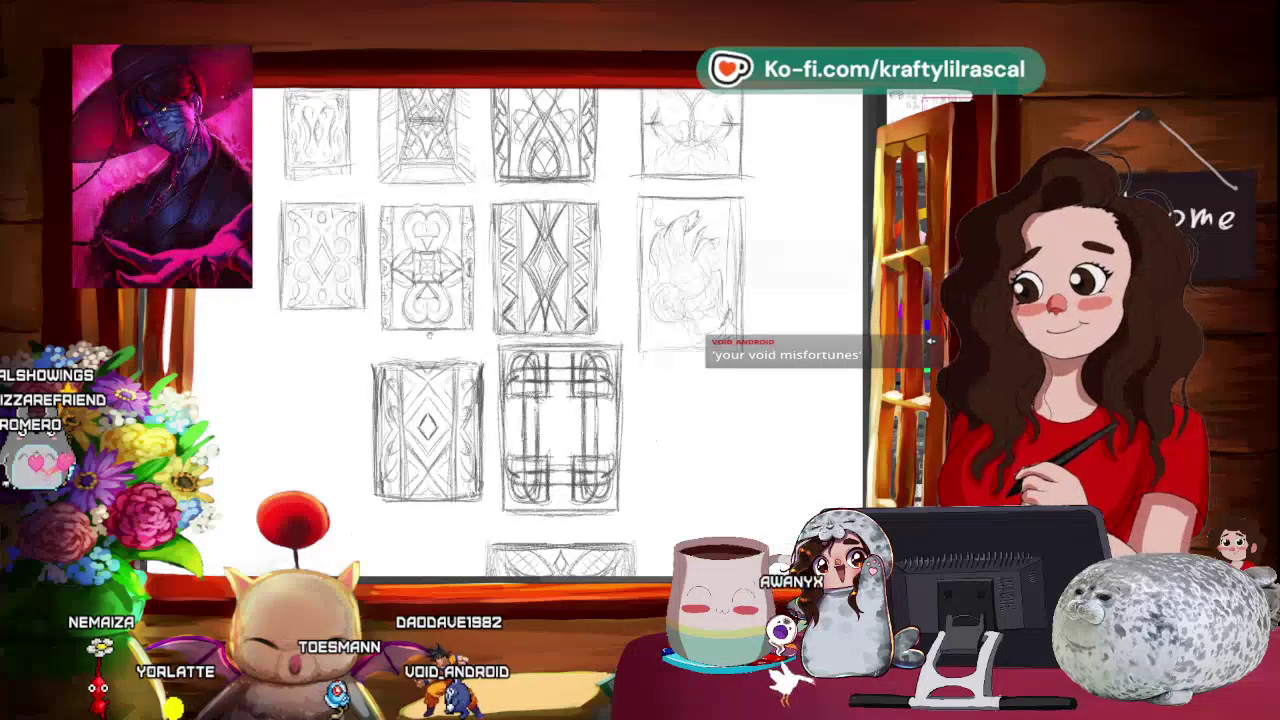
pyautogui.scroll(-1, 557, 335)
pyautogui.scroll(-1, 557, 335)
pyautogui.scroll(-1, 557, 335)
pyautogui.scroll(-1, 520, 330)
pyautogui.scroll(-1, 520, 330)
pyautogui.scroll(-1, 520, 330)
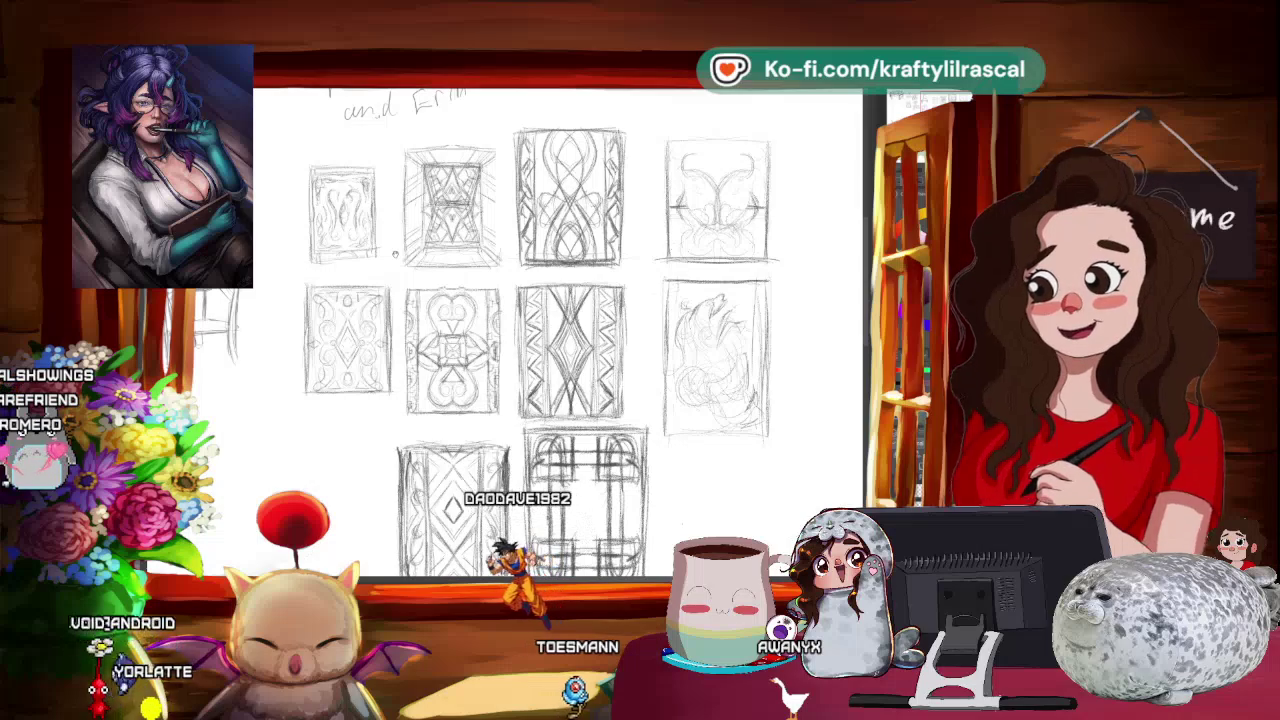
pyautogui.scroll(-2, 395, 255)
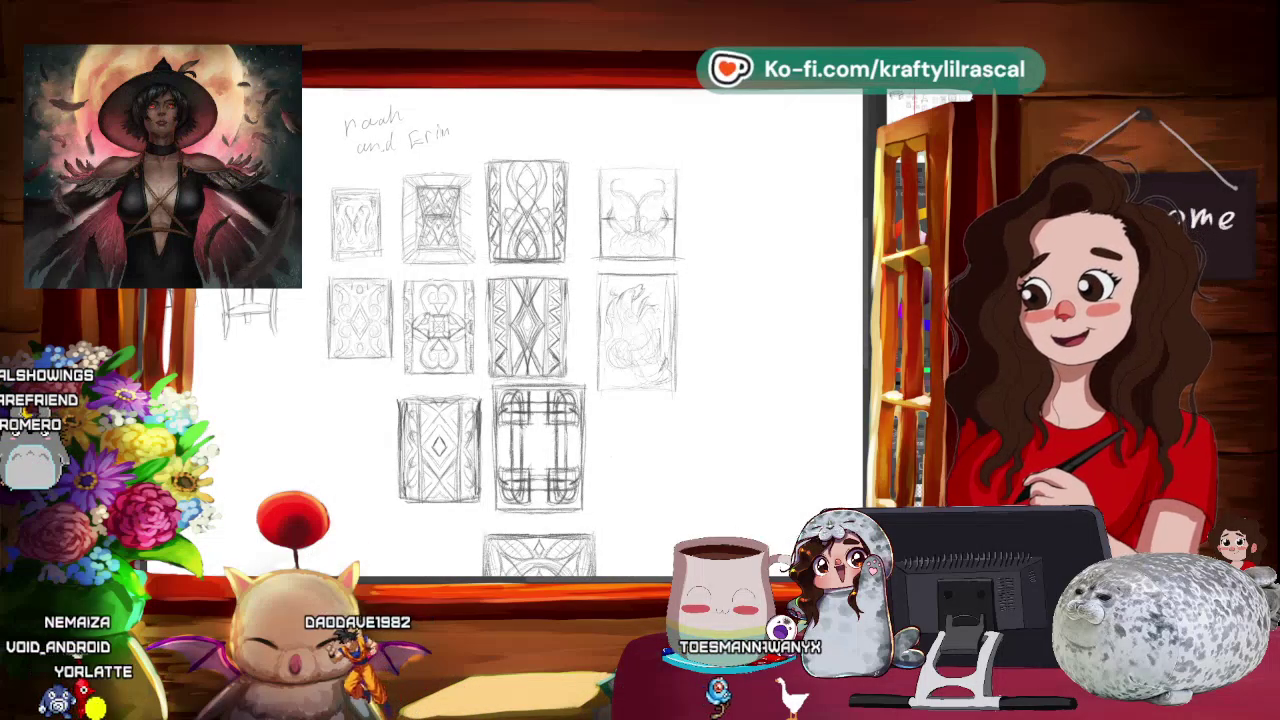
pyautogui.moveTo(450, 330)
pyautogui.mouseDown()
pyautogui.moveTo(650, 345)
pyautogui.moveTo(830, 465)
pyautogui.mouseUp()
pyautogui.scroll(-3, 563, 470)
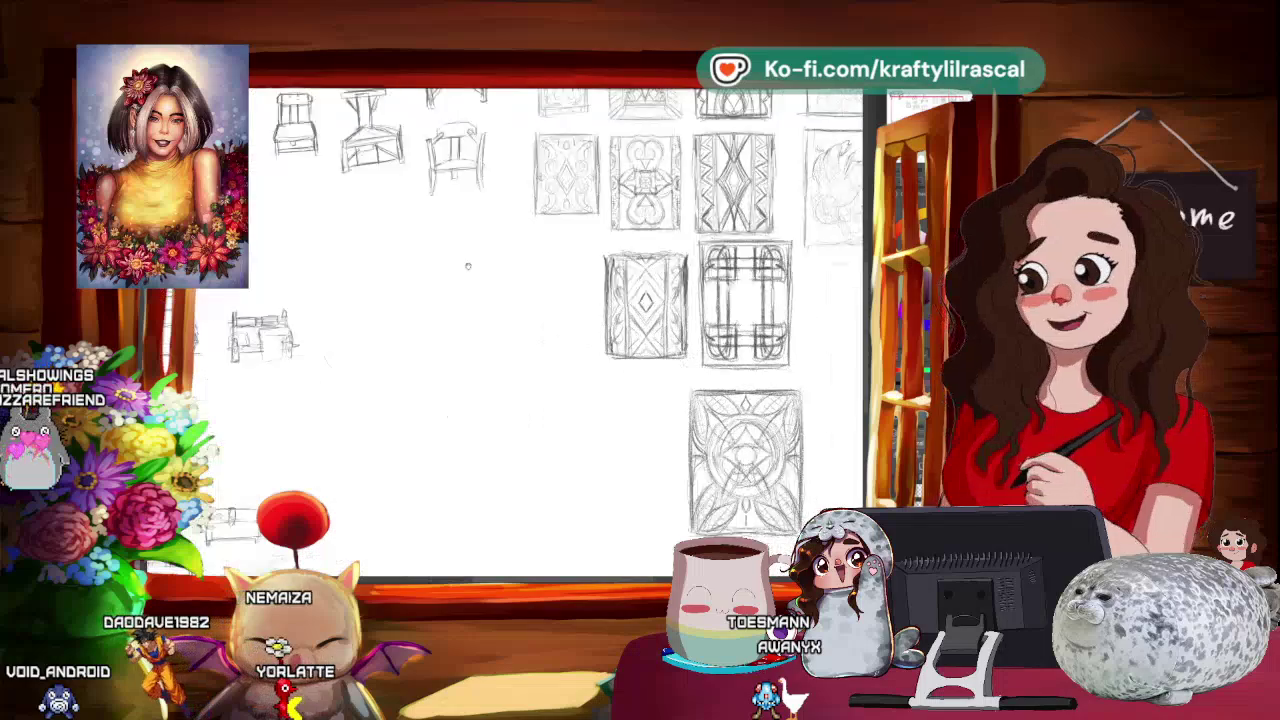
pyautogui.scroll(-4, 560, 495)
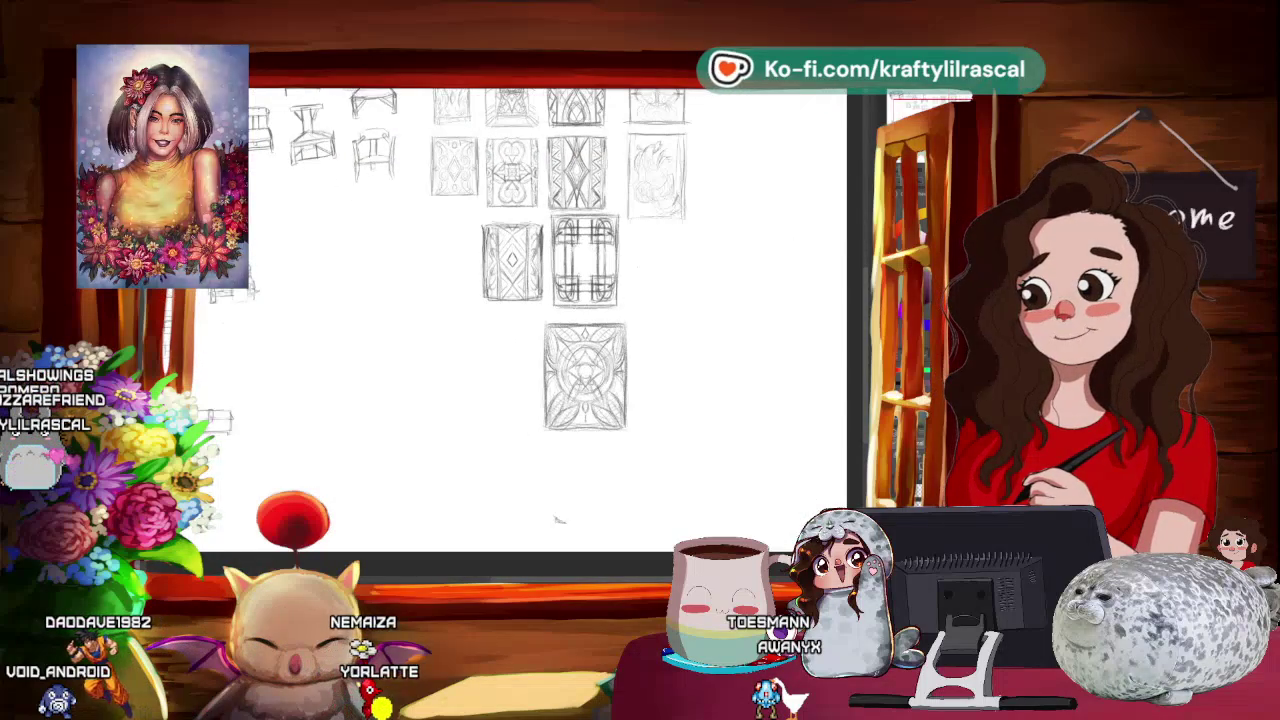
# - Switch back to the pirate sketch and zoom in, level, on the face
pyautogui.hotkey('ctrl', 'Tab')
pyautogui.moveTo(417, 231); pyautogui.dragTo(585, 235)
pyautogui.moveTo(583, 188)
pyautogui.mouseDown()
pyautogui.moveTo(511, 175)
pyautogui.moveTo(594, 187)
pyautogui.moveTo(620, 215)
pyautogui.mouseUp()
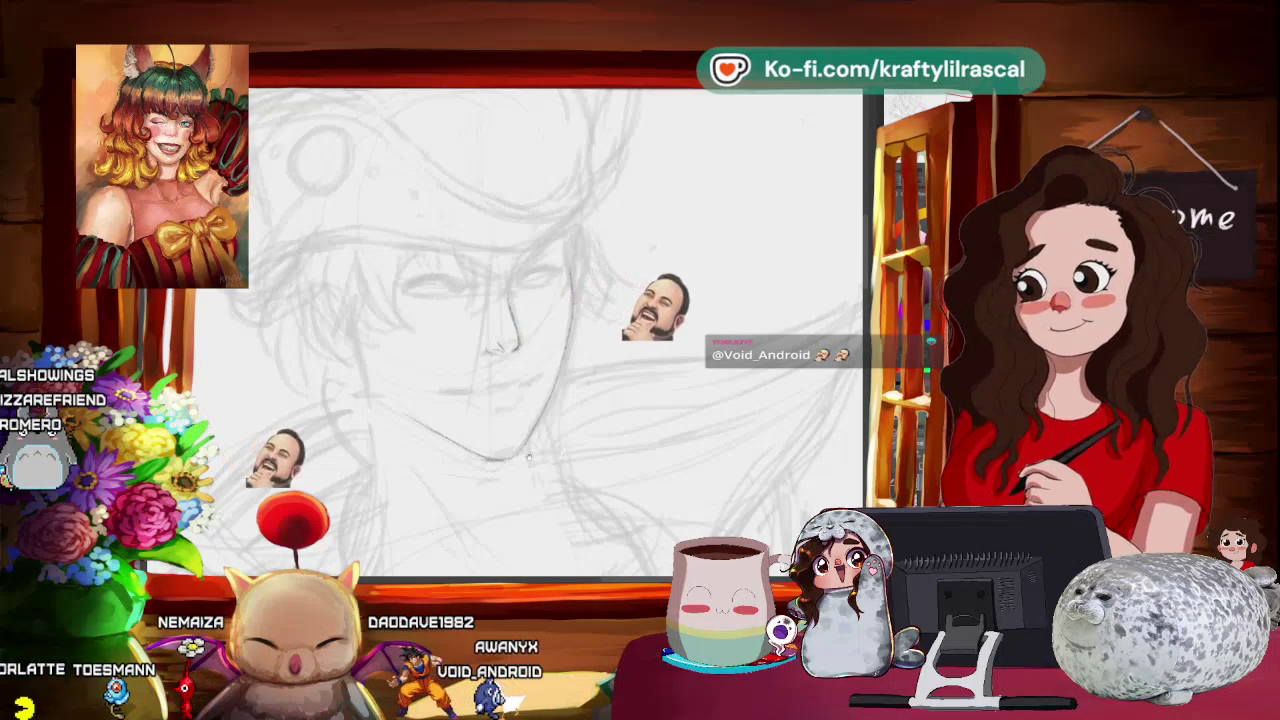
# - Move in on the face and tilt the page to refine eyes and hair, then level it
pyautogui.moveTo(549, 478)
pyautogui.mouseDown()
pyautogui.moveTo(606, 463)
pyautogui.moveTo(629, 421)
pyautogui.moveTo(670, 400)
pyautogui.mouseUp()
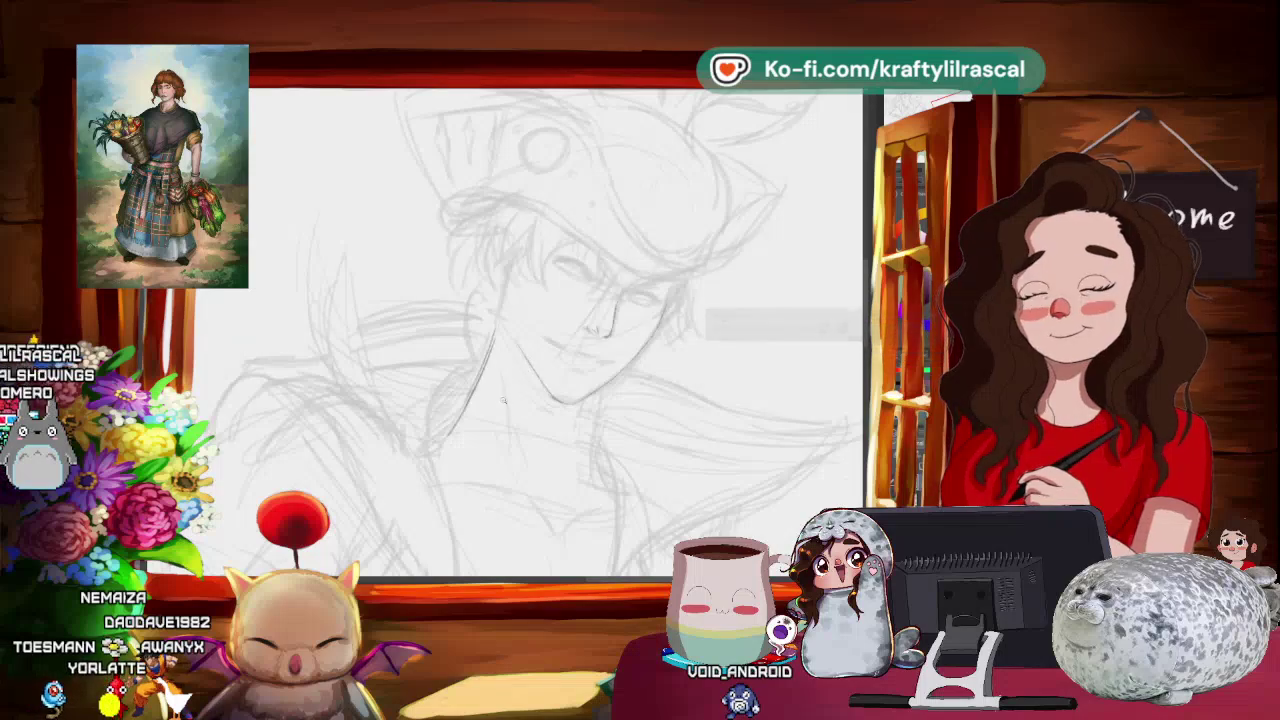
pyautogui.moveTo(531, 355); pyautogui.dragTo(620, 315)
pyautogui.press('4')
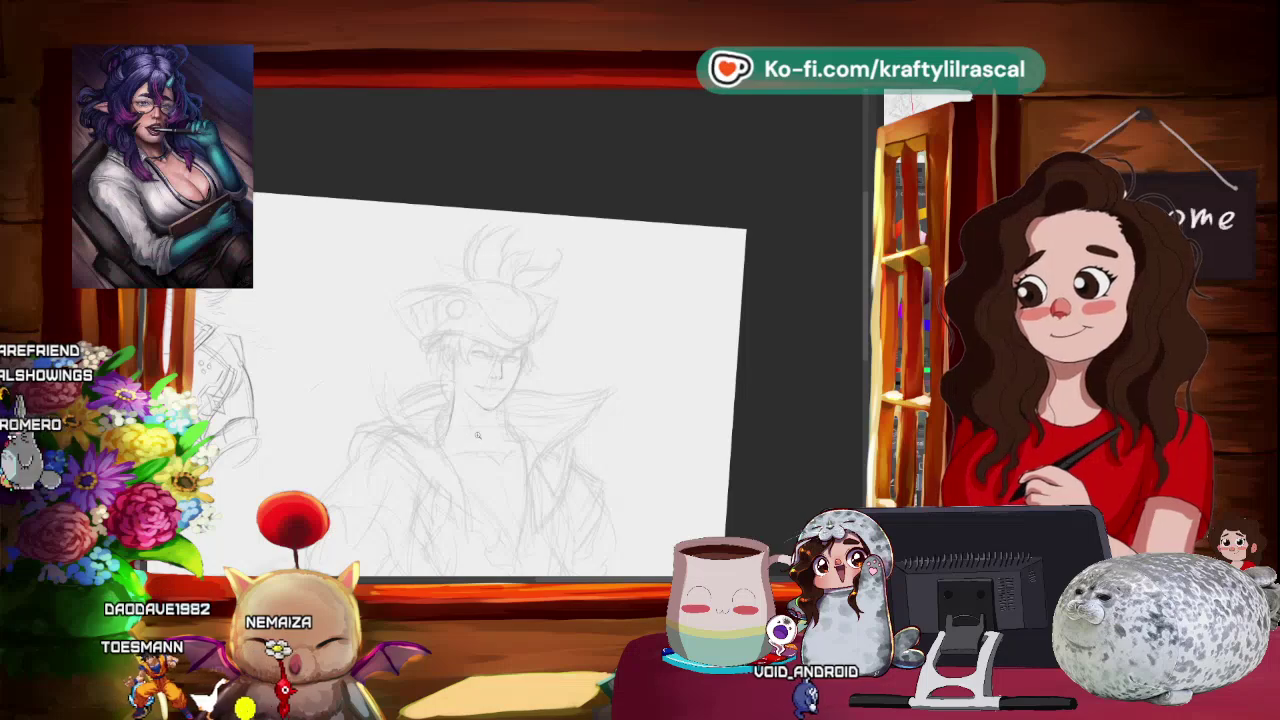
# - Rotate and reposition the page to draw the flared collar around the neck and shoulders
pyautogui.scroll(2, 525, 421)
pyautogui.moveTo(525, 421); pyautogui.dragTo(560, 400)
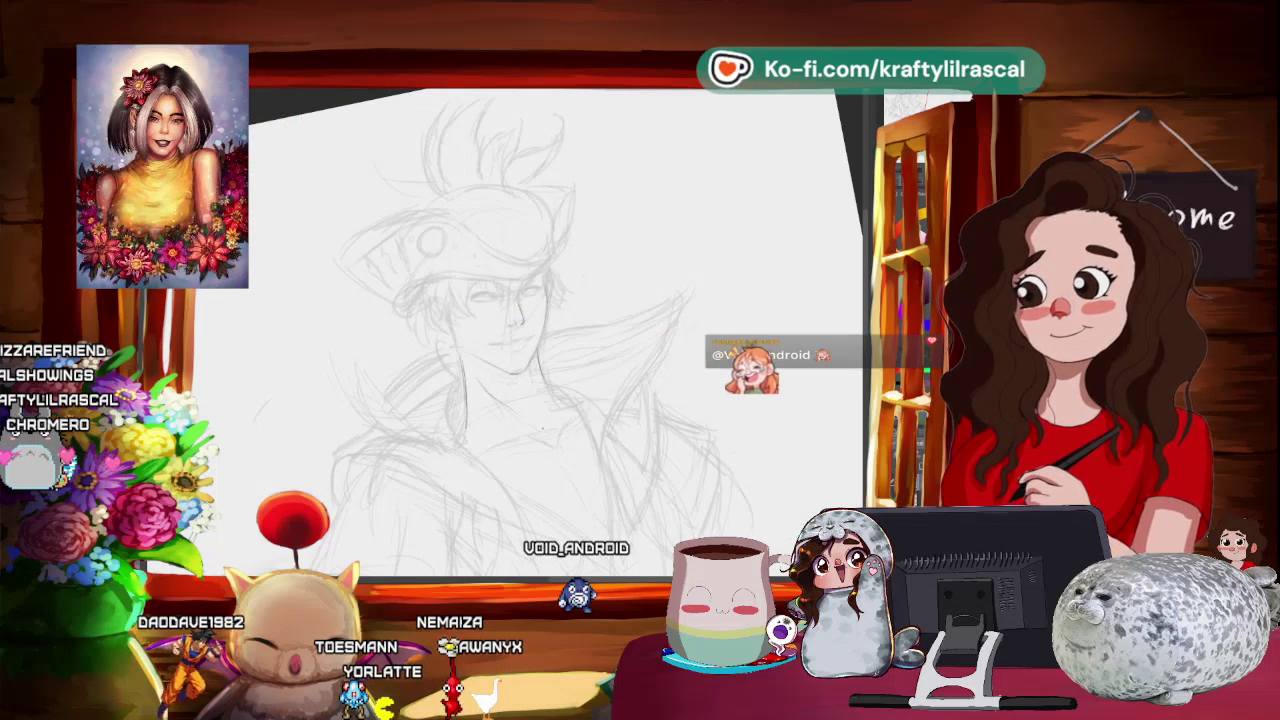
pyautogui.moveTo(514, 450)
pyautogui.mouseDown()
pyautogui.moveTo(734, 320)
pyautogui.moveTo(518, 462)
pyautogui.mouseUp()
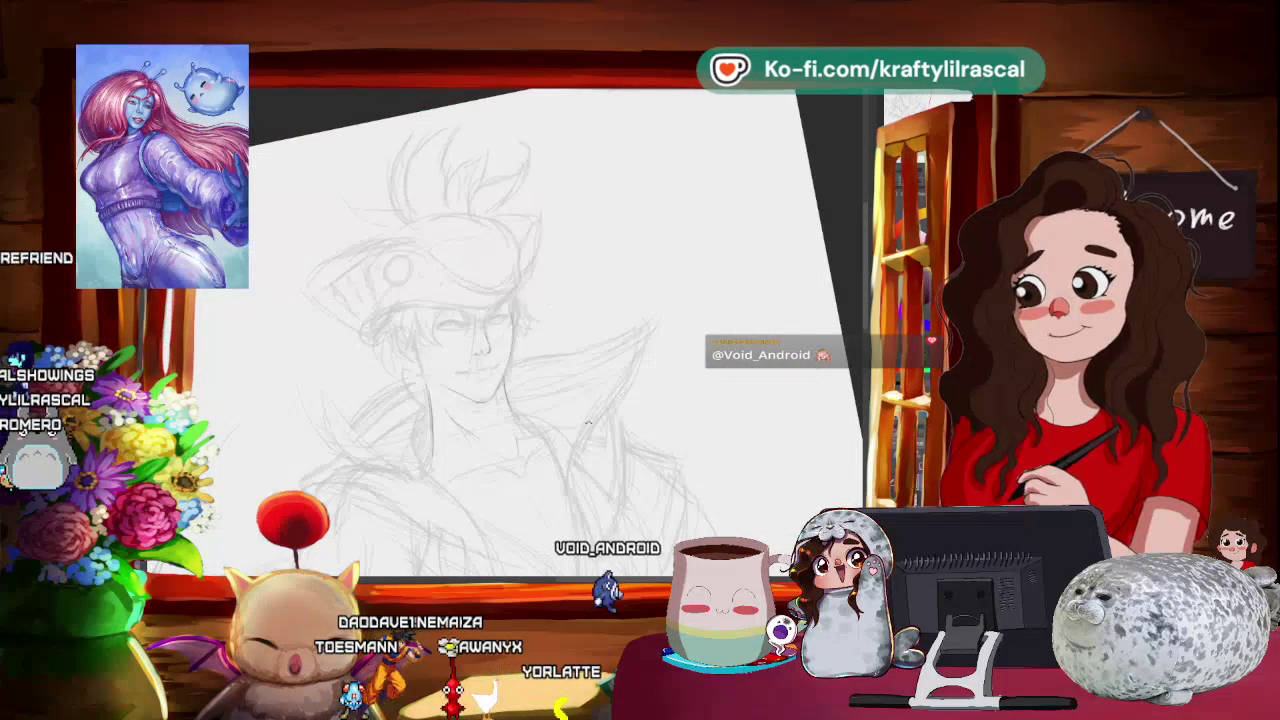
pyautogui.moveTo(604, 408); pyautogui.dragTo(641, 306)
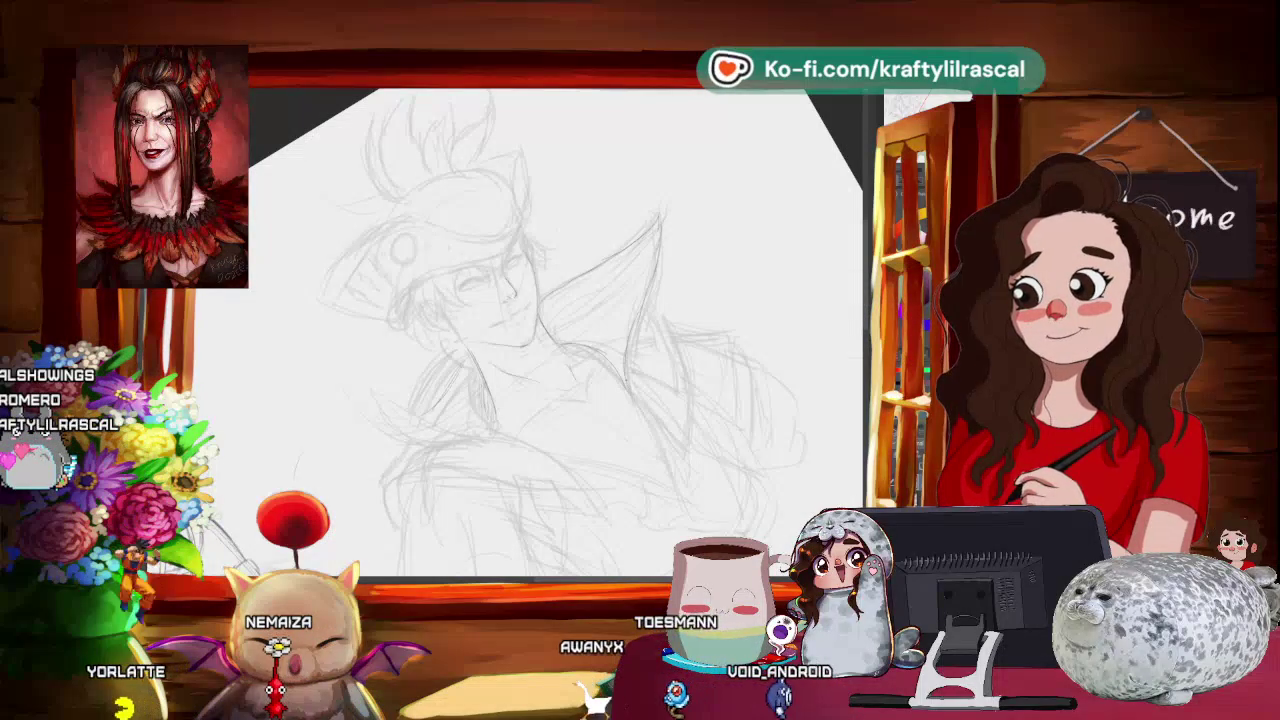
pyautogui.moveTo(754, 366)
pyautogui.mouseDown()
pyautogui.moveTo(684, 366)
pyautogui.moveTo(607, 421)
pyautogui.moveTo(632, 436)
pyautogui.mouseUp()
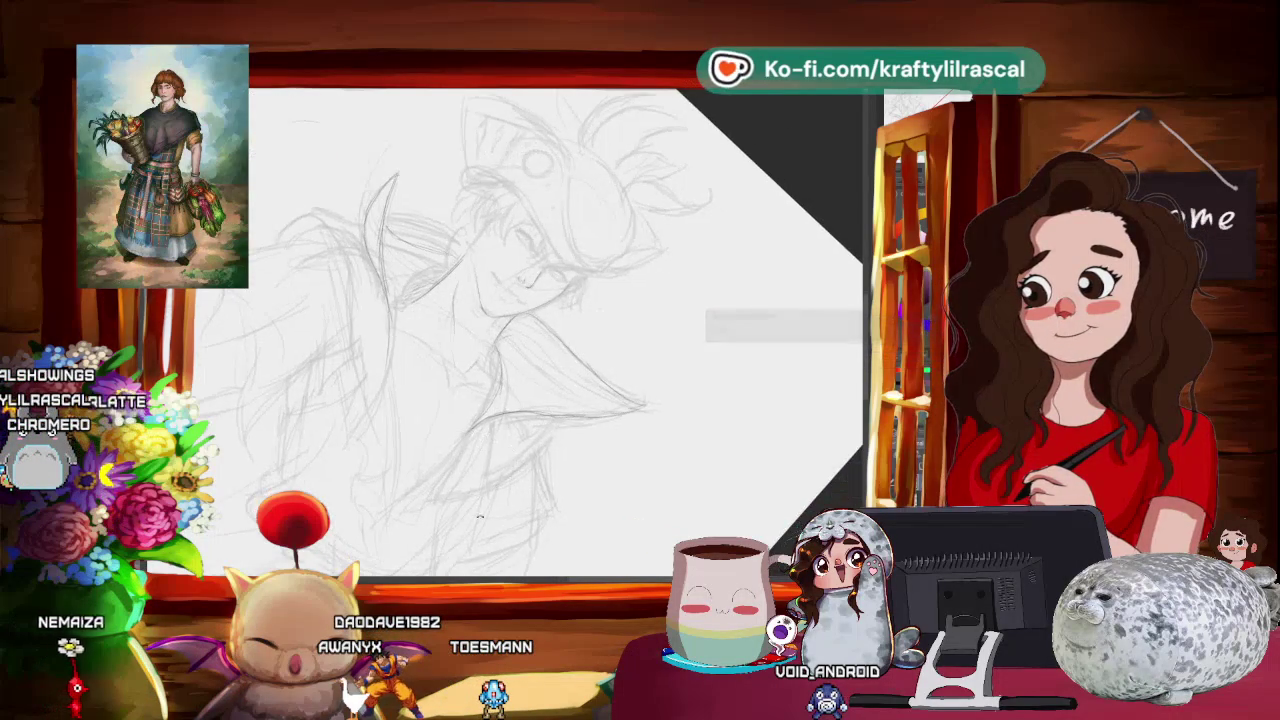
pyautogui.moveTo(568, 457); pyautogui.dragTo(536, 492)
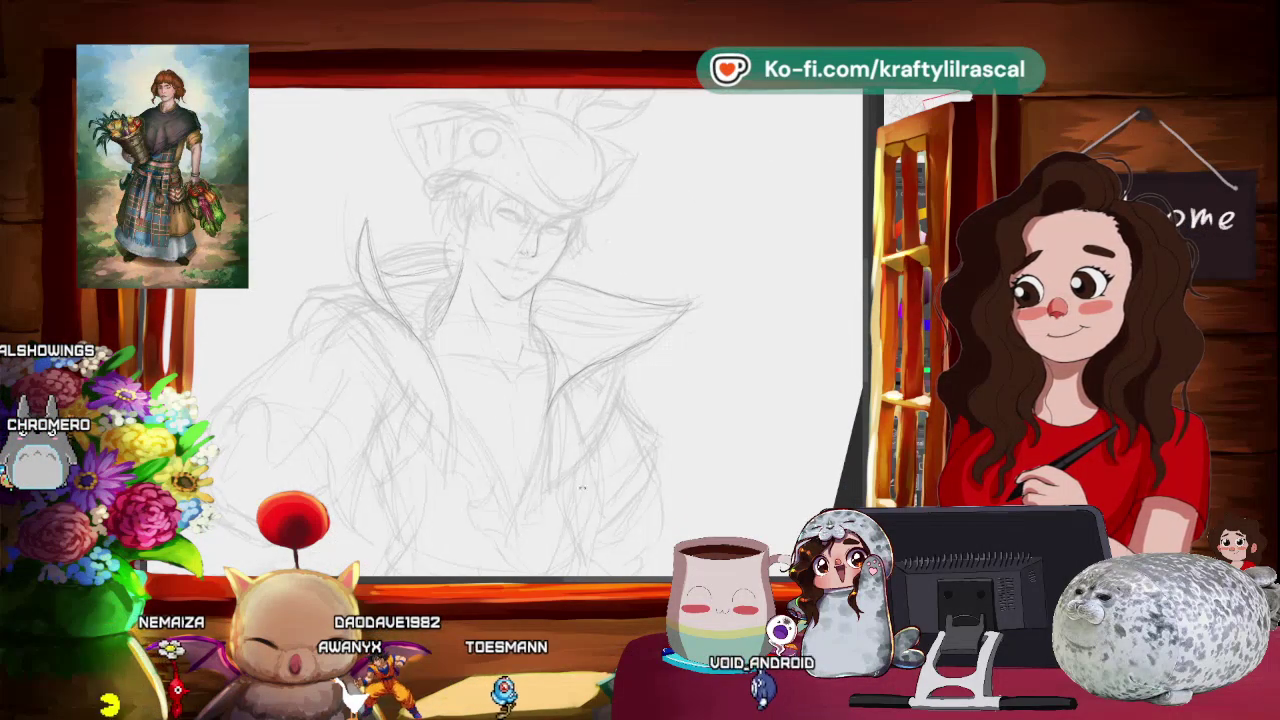
pyautogui.moveTo(464, 535)
pyautogui.mouseDown()
pyautogui.moveTo(555, 427)
pyautogui.moveTo(616, 403)
pyautogui.mouseUp()
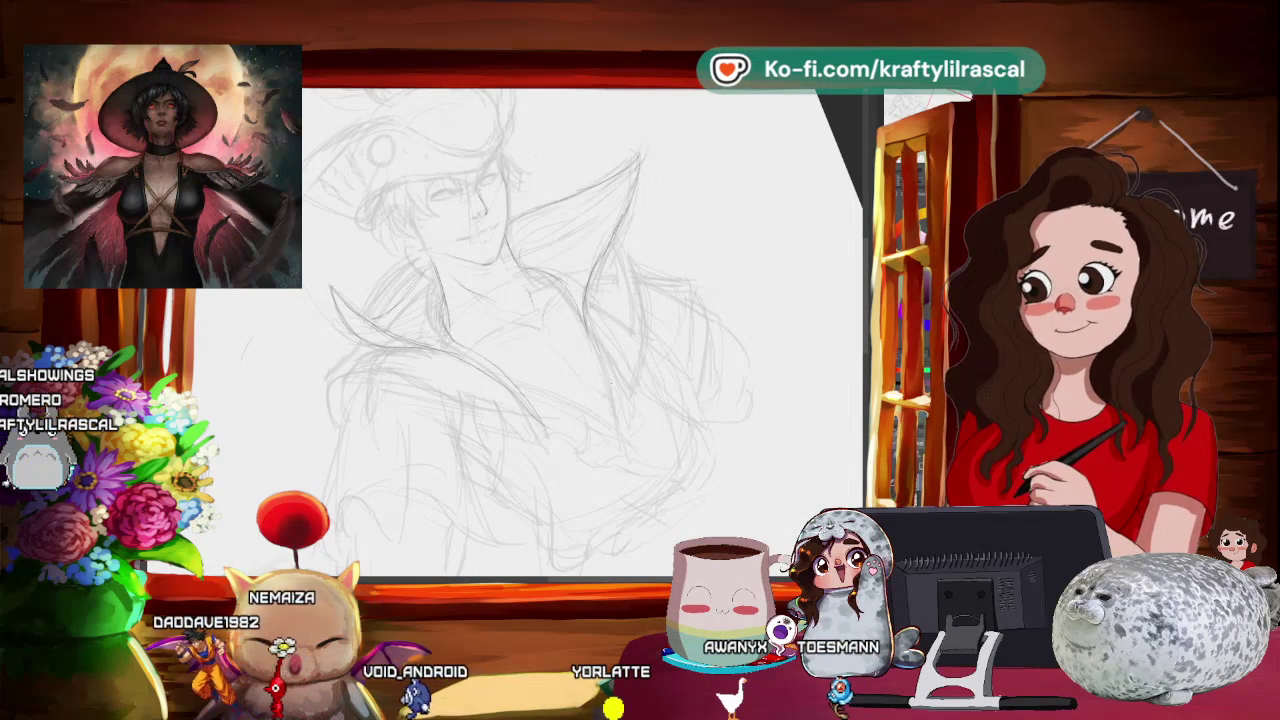
pyautogui.moveTo(550, 330); pyautogui.dragTo(498, 354)
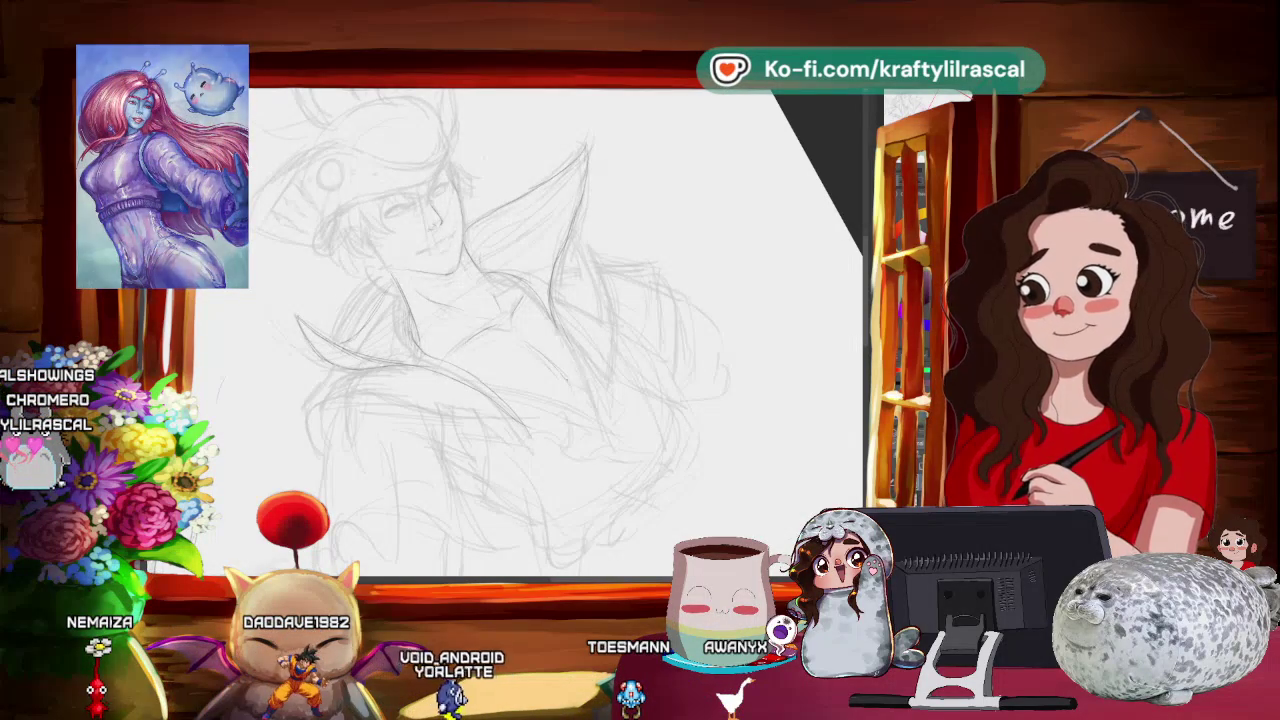
pyautogui.moveTo(636, 362)
pyautogui.mouseDown()
pyautogui.moveTo(676, 449)
pyautogui.moveTo(566, 391)
pyautogui.moveTo(712, 279)
pyautogui.mouseUp()
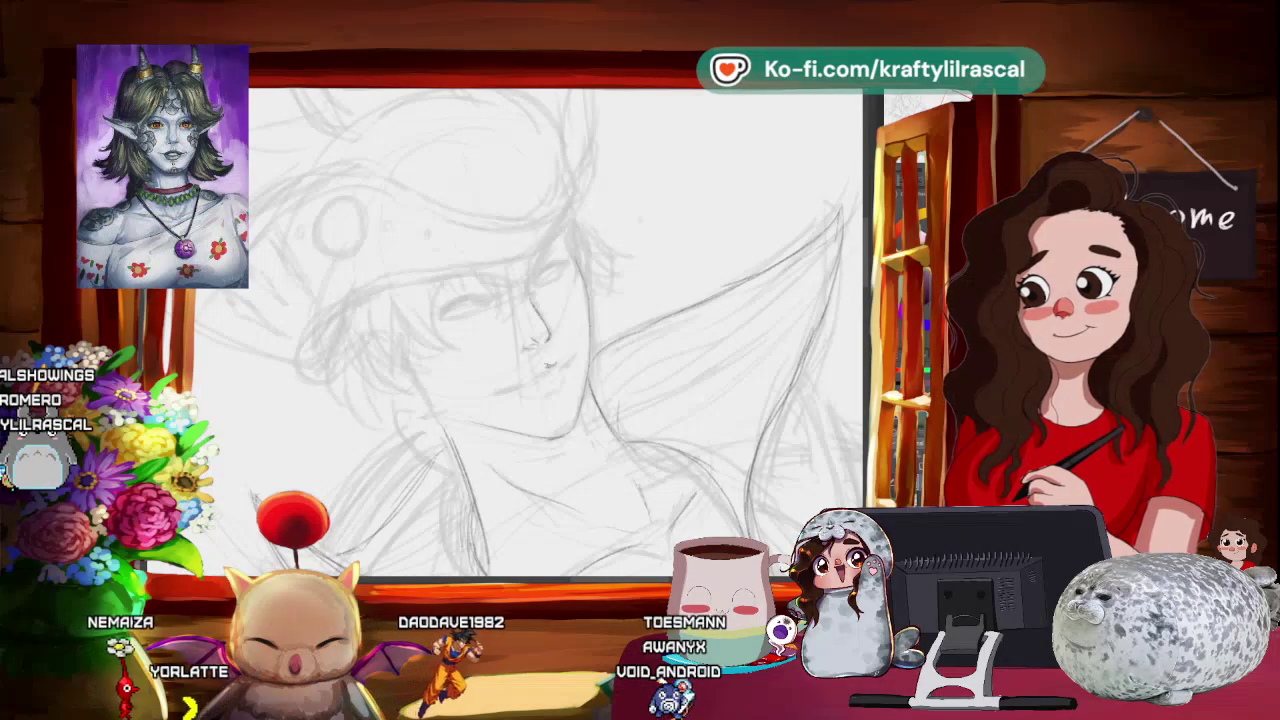
# - Add a lip stroke at the mouth, reframing and tilting the view around the face
pyautogui.moveTo(528, 365)
pyautogui.mouseDown()
pyautogui.moveTo(556, 362)
pyautogui.moveTo(500, 345)
pyautogui.mouseUp()
pyautogui.moveTo(567, 416)
pyautogui.mouseDown()
pyautogui.moveTo(520, 380)
pyautogui.moveTo(530, 360)
pyautogui.mouseUp()
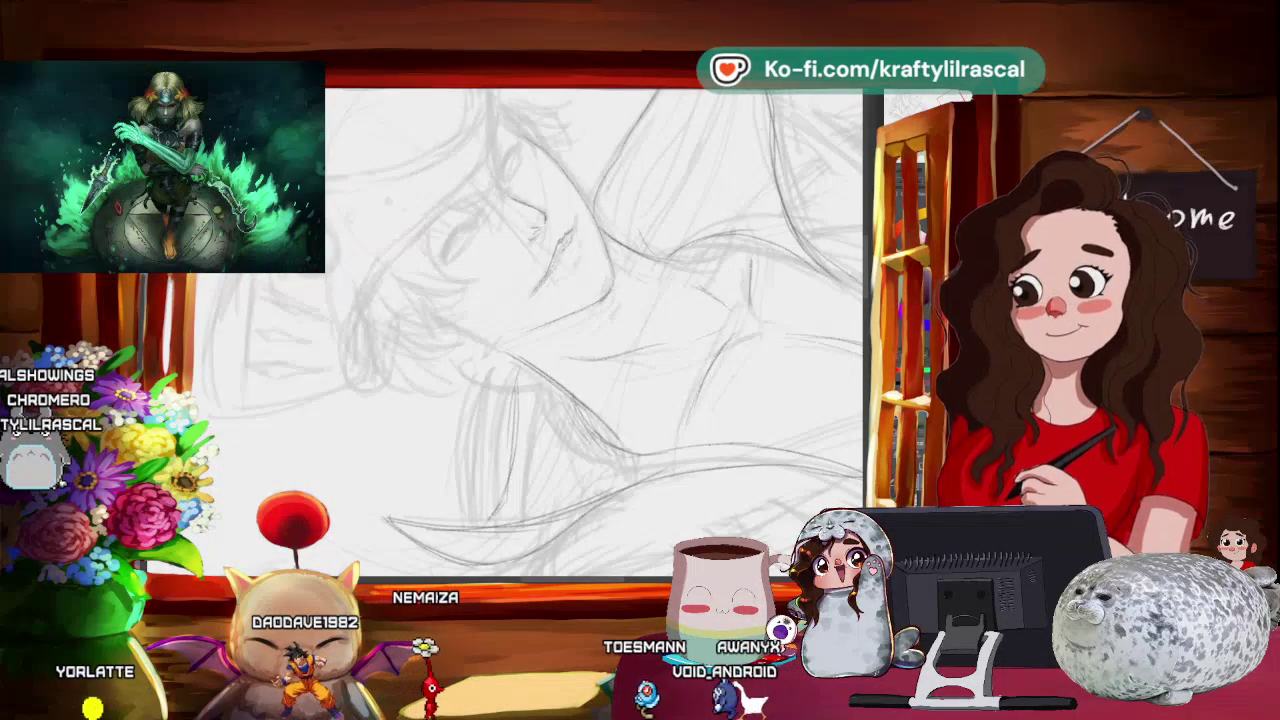
pyautogui.moveTo(618, 403)
pyautogui.mouseDown()
pyautogui.moveTo(602, 466)
pyautogui.moveTo(778, 378)
pyautogui.moveTo(632, 482)
pyautogui.moveTo(628, 438)
pyautogui.mouseUp()
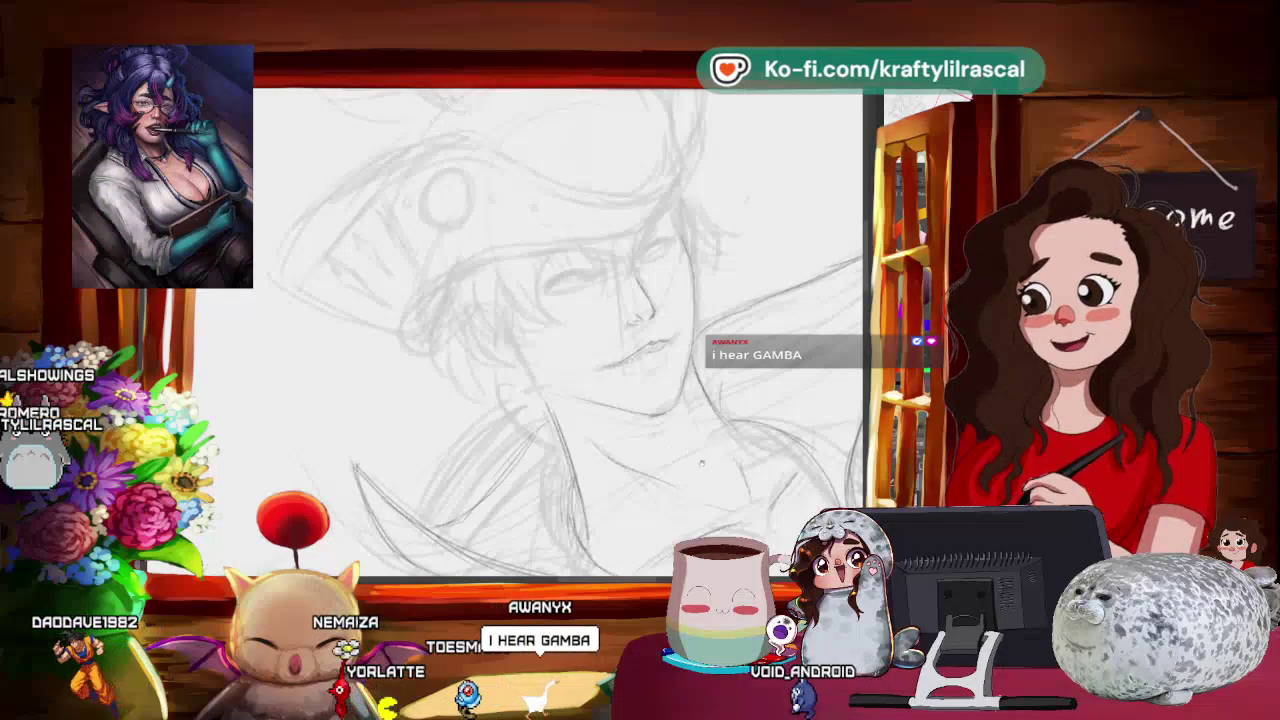
pyautogui.moveTo(696, 474); pyautogui.dragTo(635, 382)
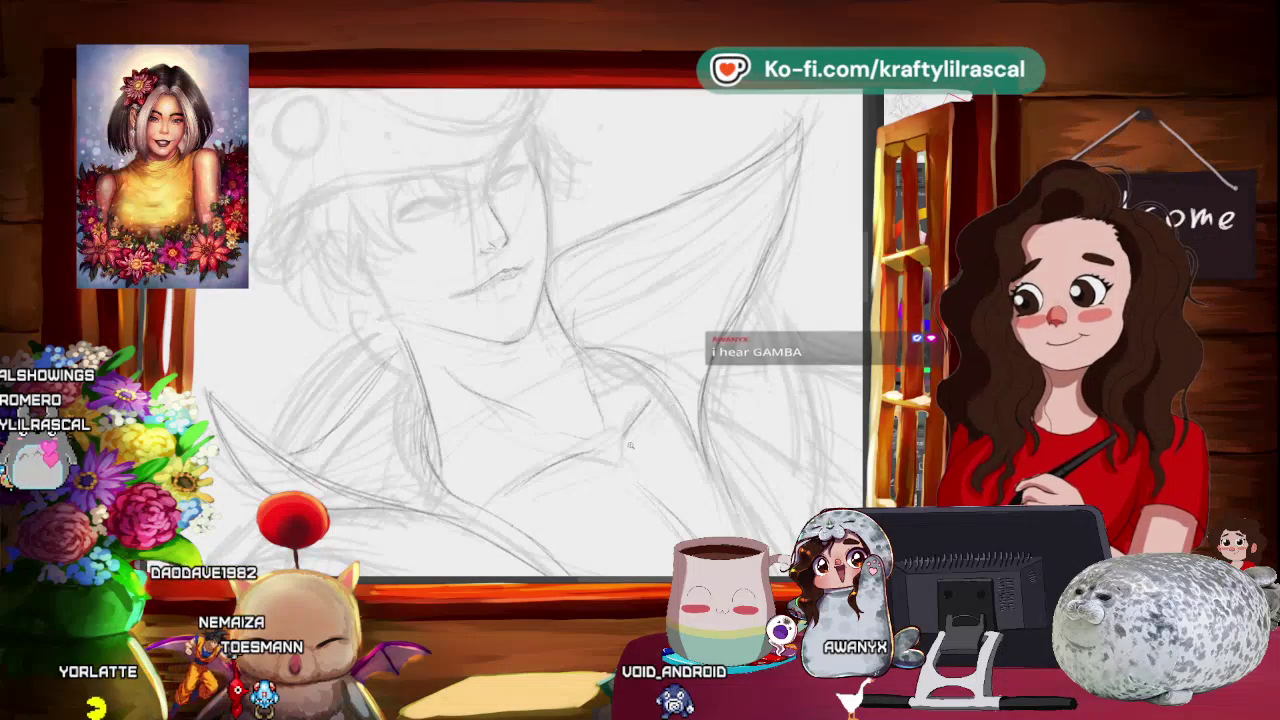
pyautogui.scroll(3, 631, 446)
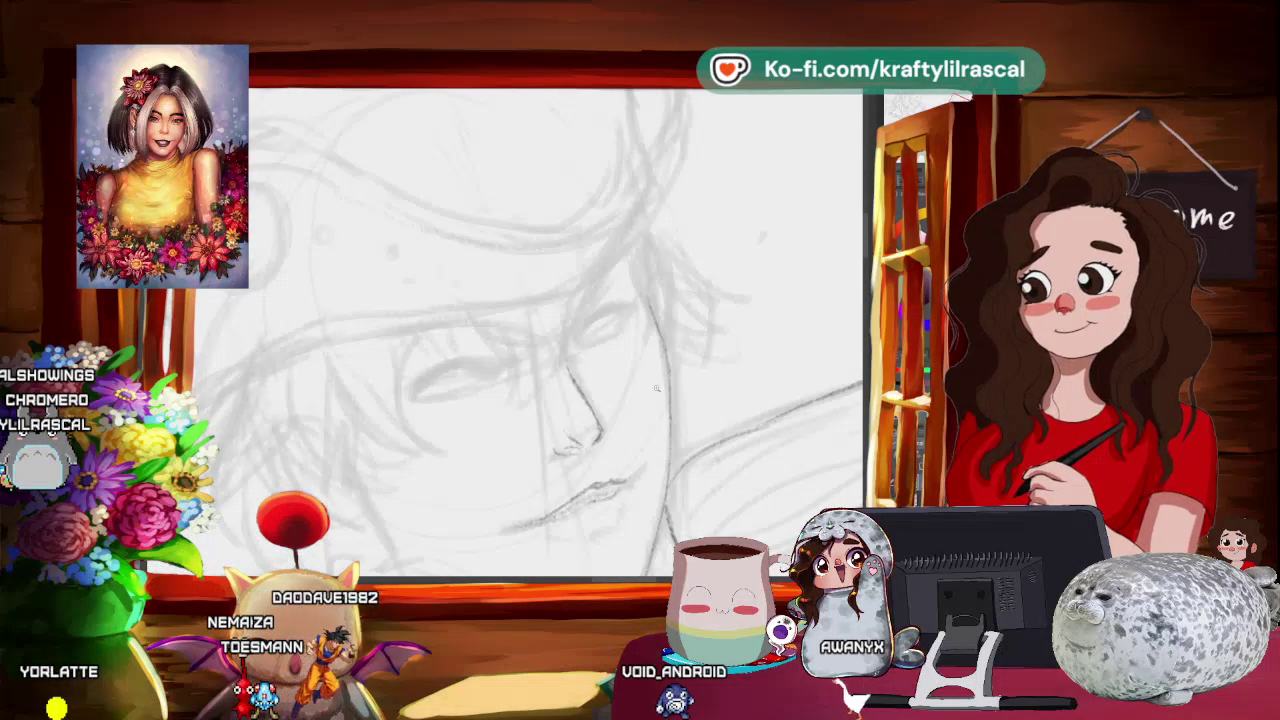
pyautogui.scroll(-2, 659, 385)
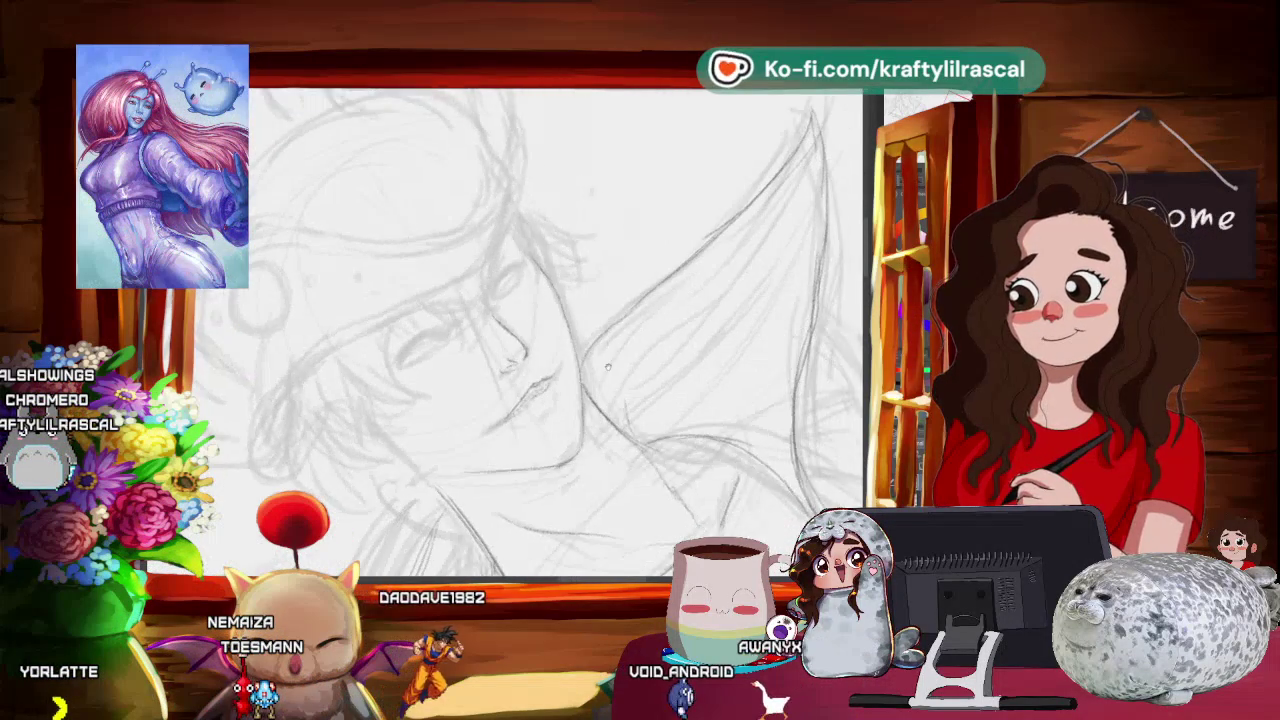
pyautogui.moveTo(602, 372); pyautogui.dragTo(351, 268)
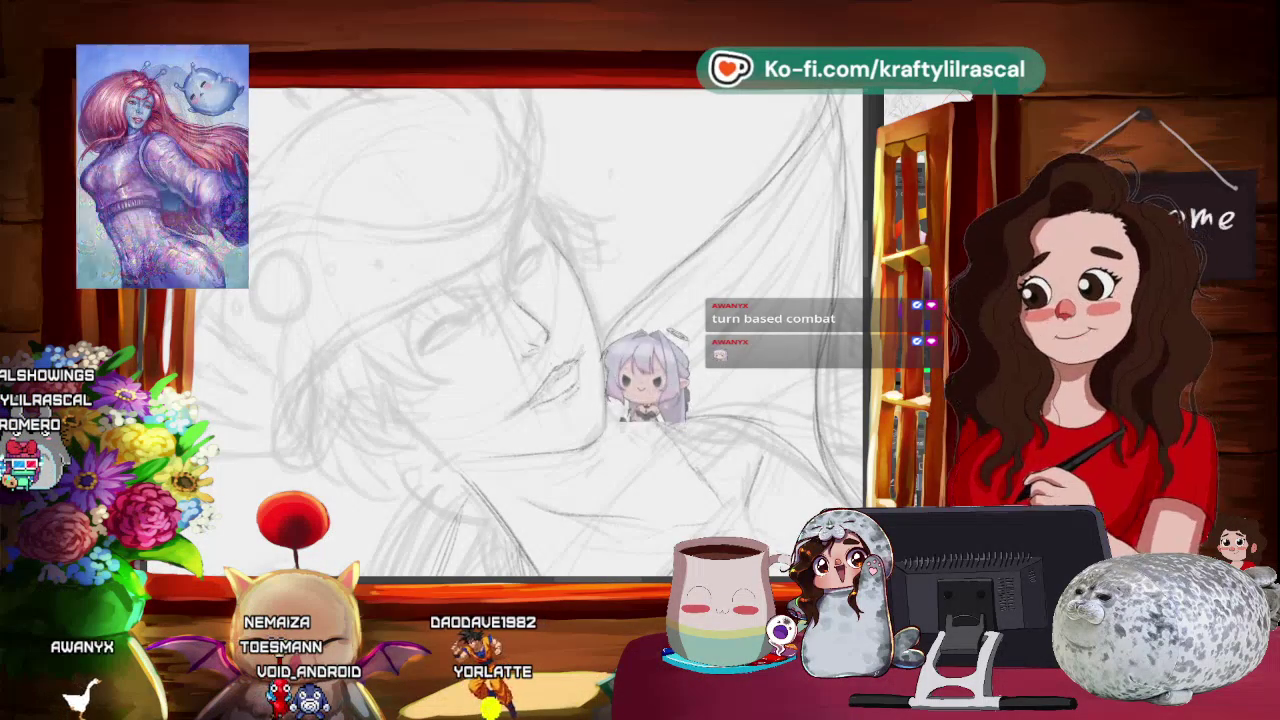
# - Rotate the canvas in steps with minus and equal keys, then zoom out to the full figure
pyautogui.press('-')
pyautogui.press('-')
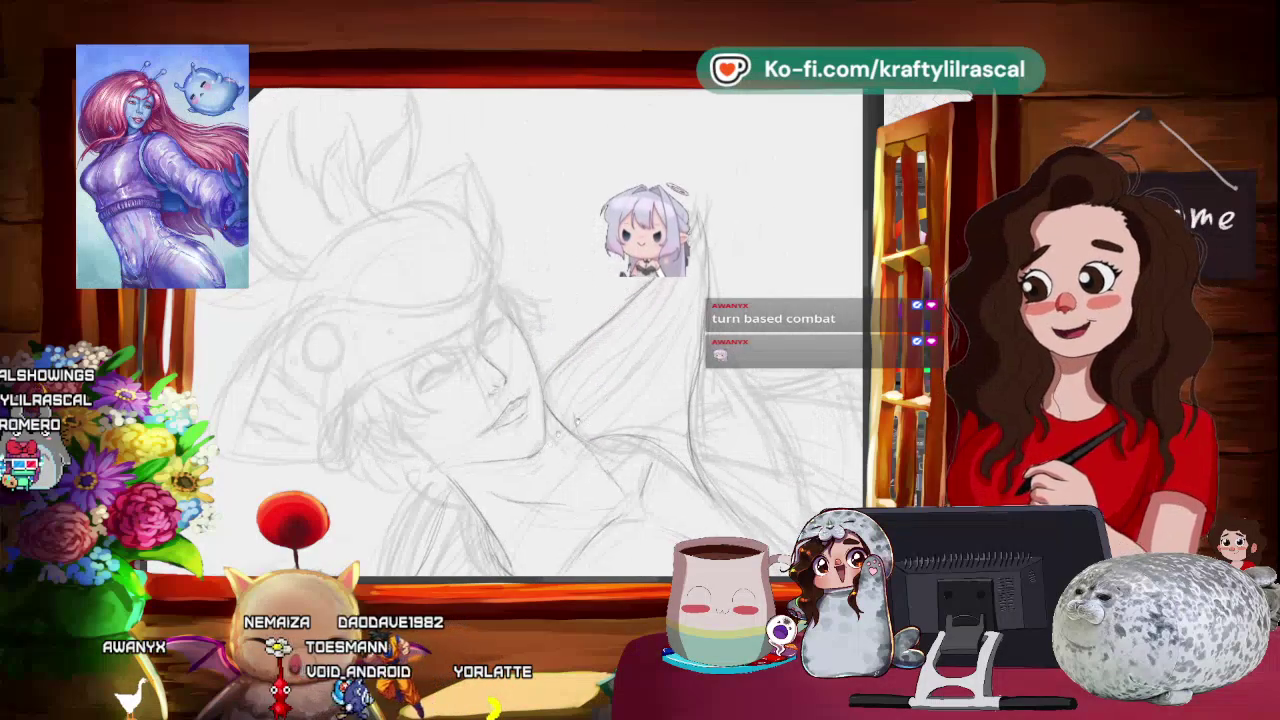
pyautogui.press('-')
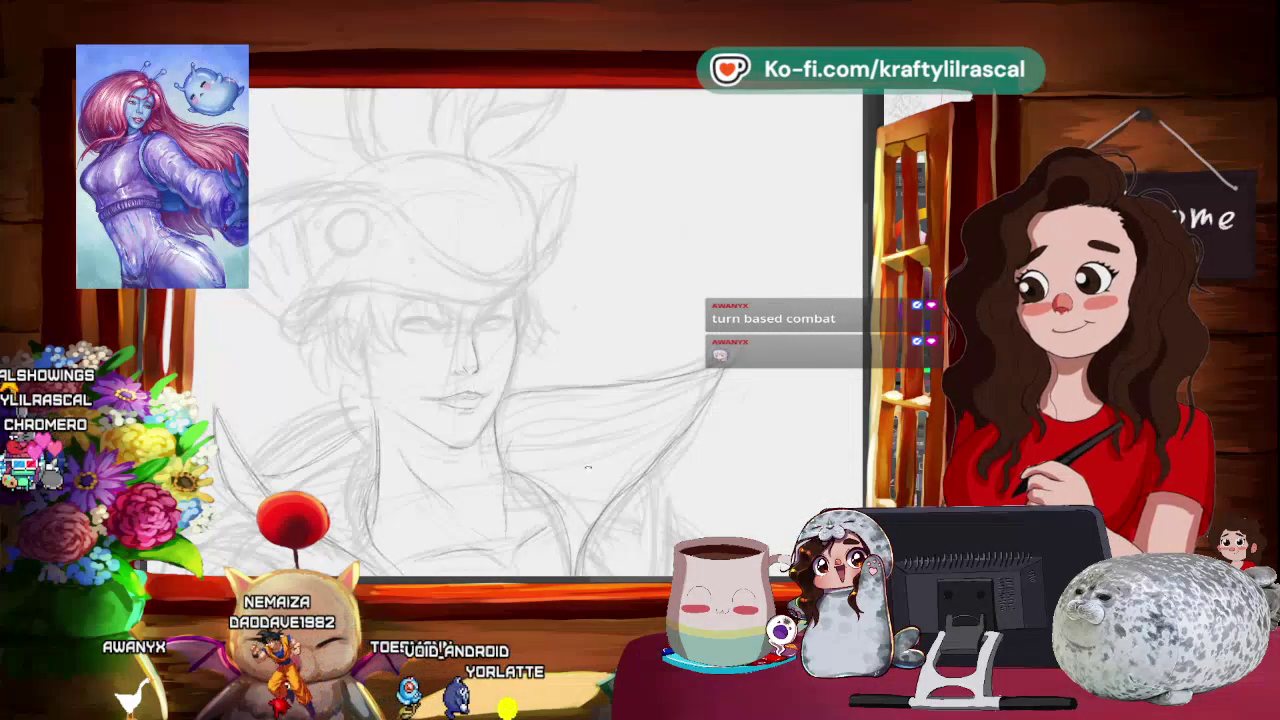
pyautogui.press('=')
pyautogui.press('=')
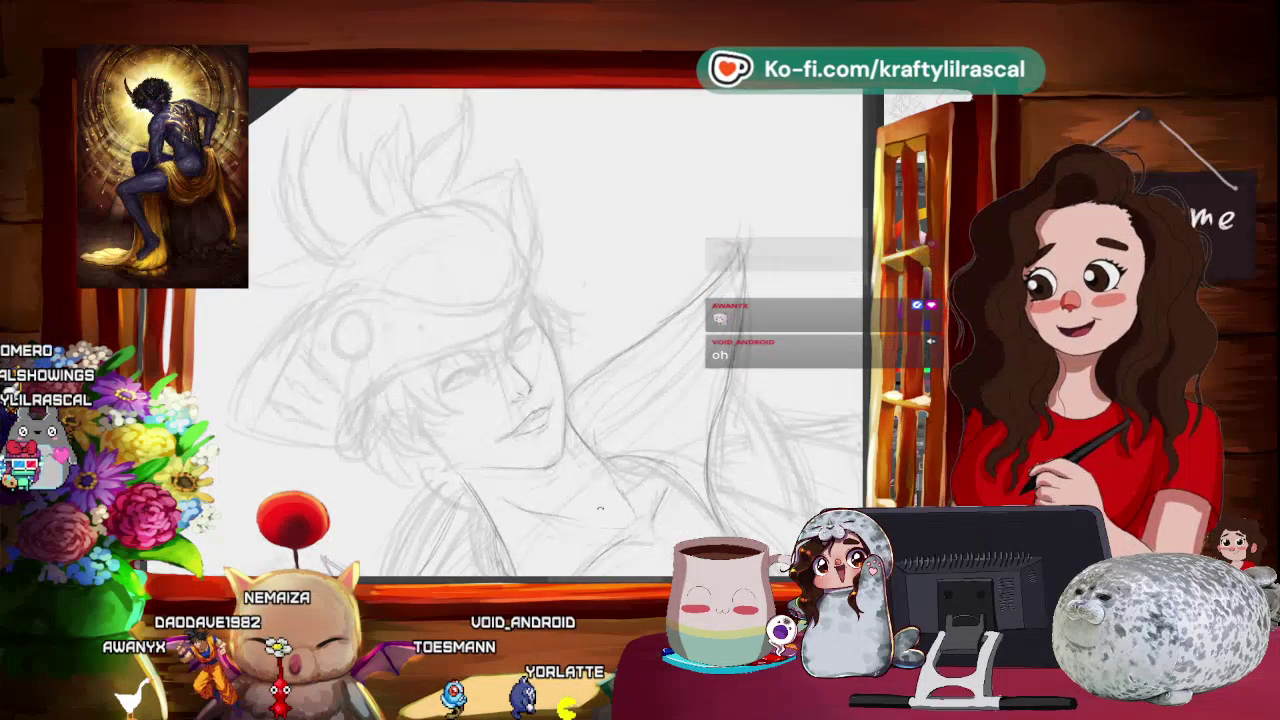
pyautogui.press('=')
pyautogui.press('=')
pyautogui.press('=')
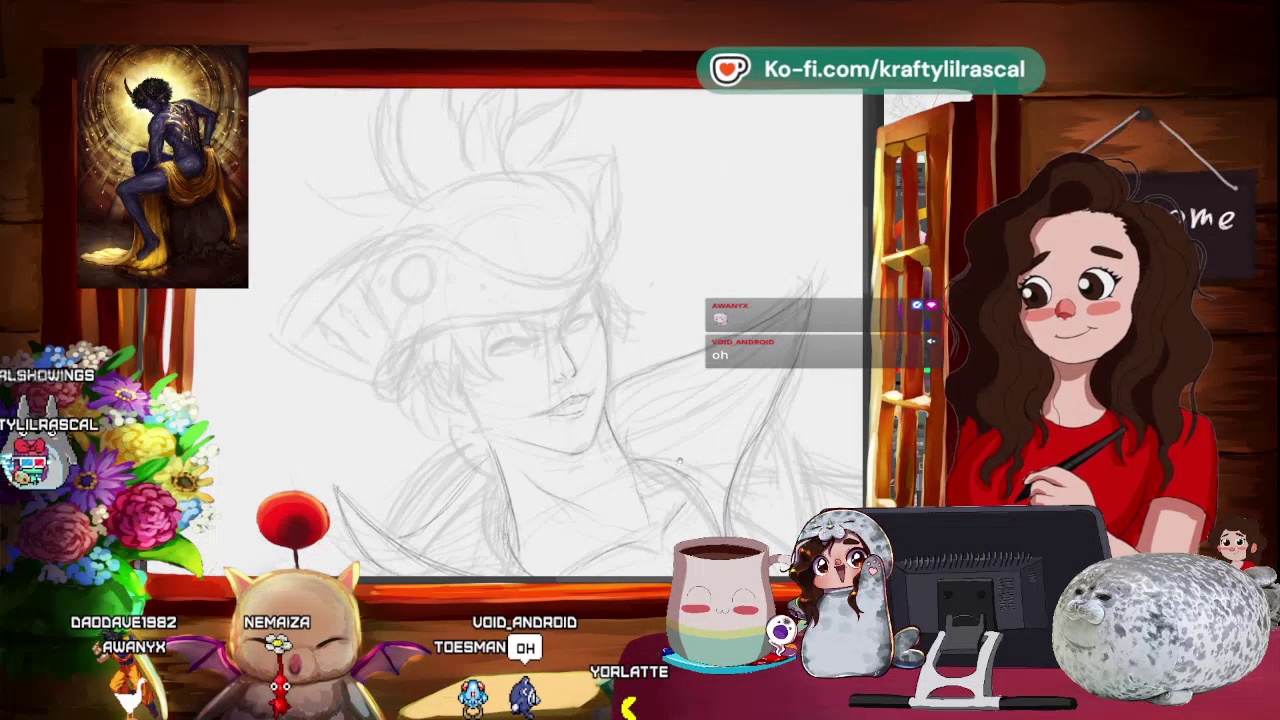
pyautogui.press('=')
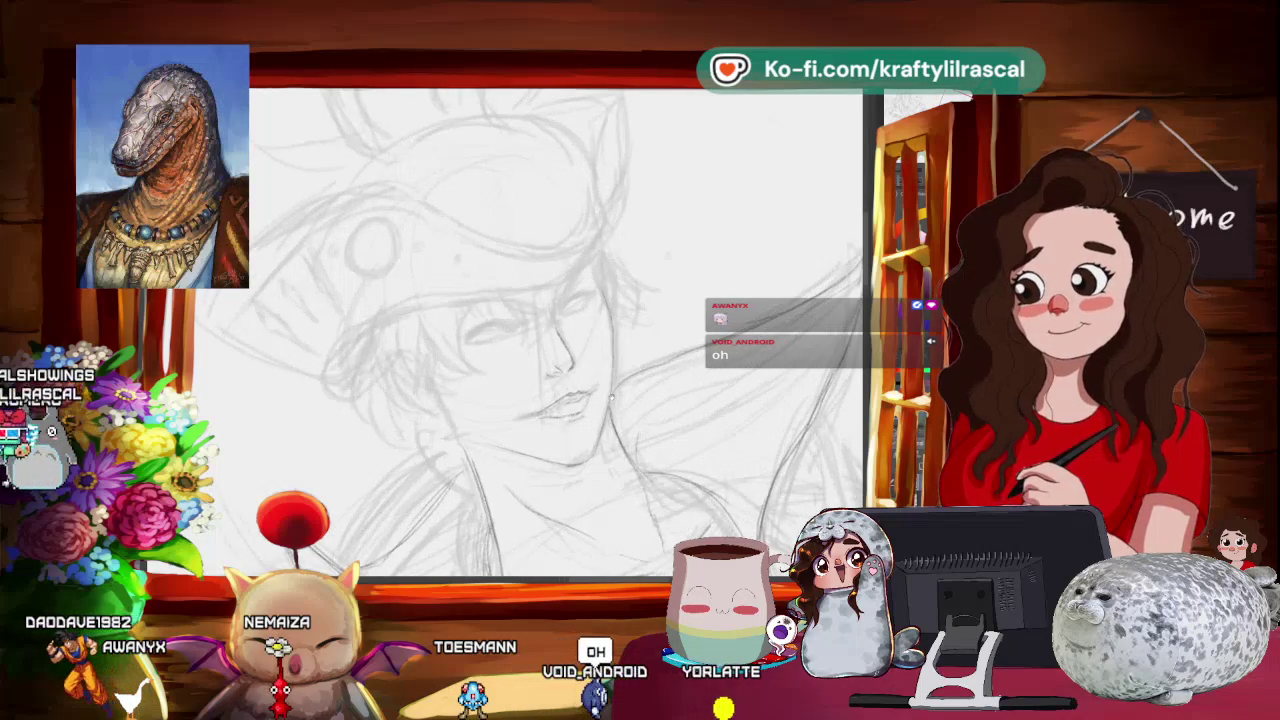
pyautogui.press('=')
pyautogui.press('=')
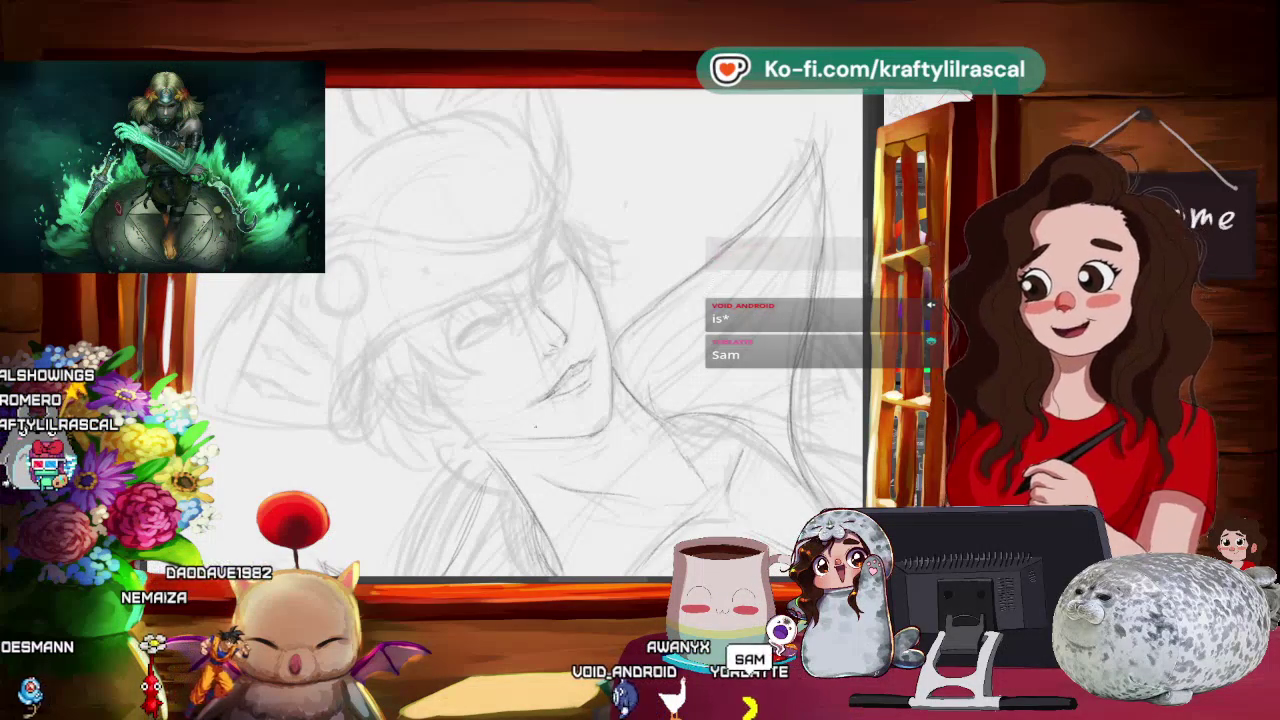
pyautogui.moveTo(578, 398)
pyautogui.mouseDown()
pyautogui.moveTo(574, 500)
pyautogui.moveTo(518, 547)
pyautogui.mouseUp()
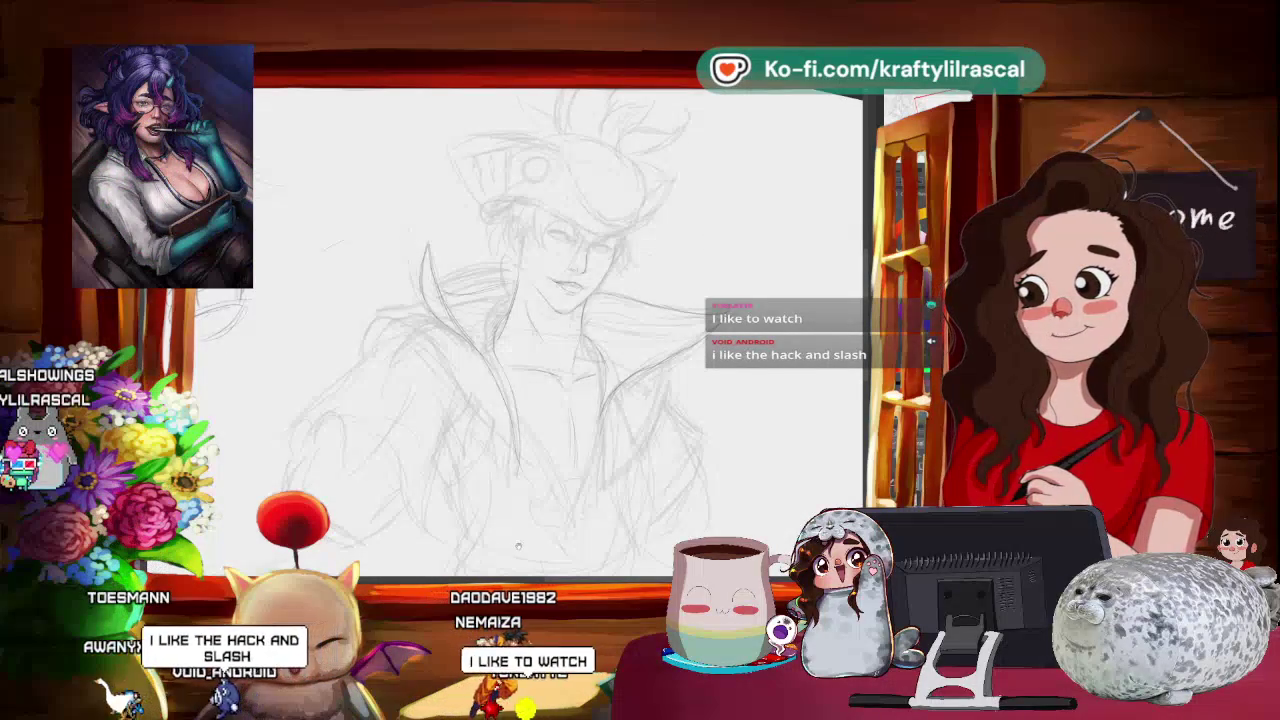
# - Reset rotation with Ctrl+0 and tilt the zoomed-in face to a comfortable drawing angle
pyautogui.moveTo(577, 428); pyautogui.dragTo(755, 418)
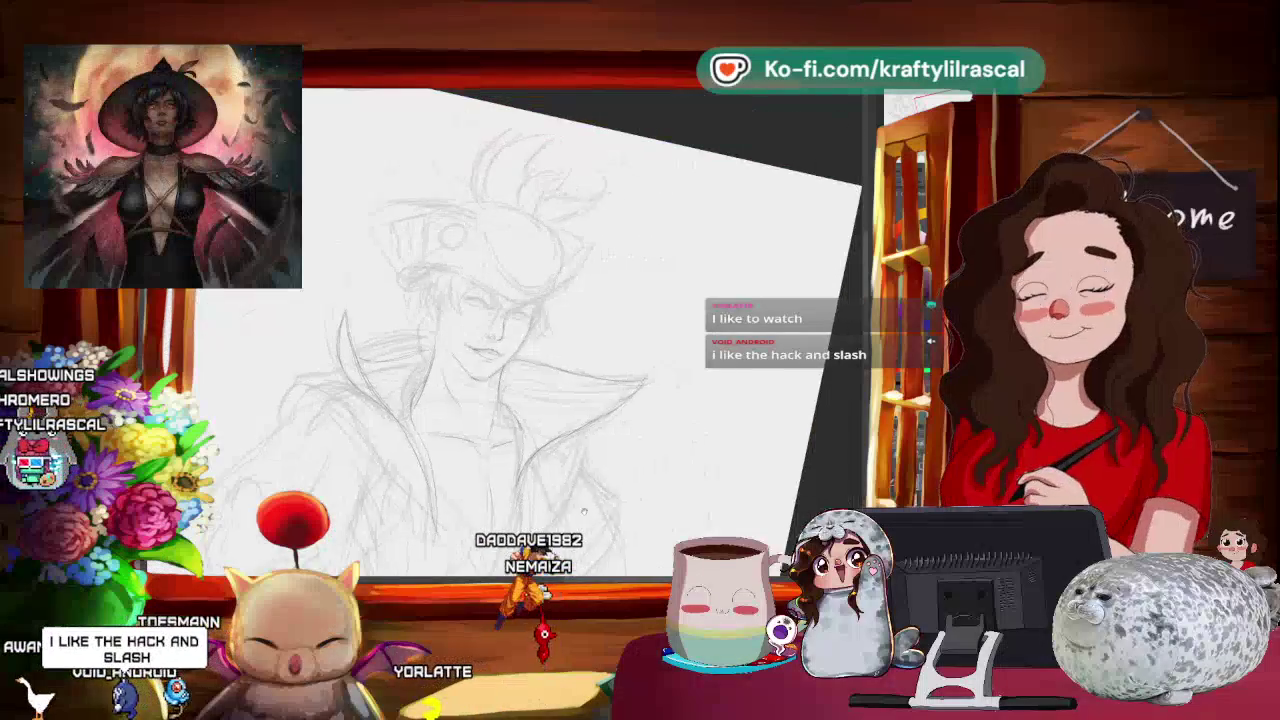
pyautogui.hotkey('ctrl', '0')
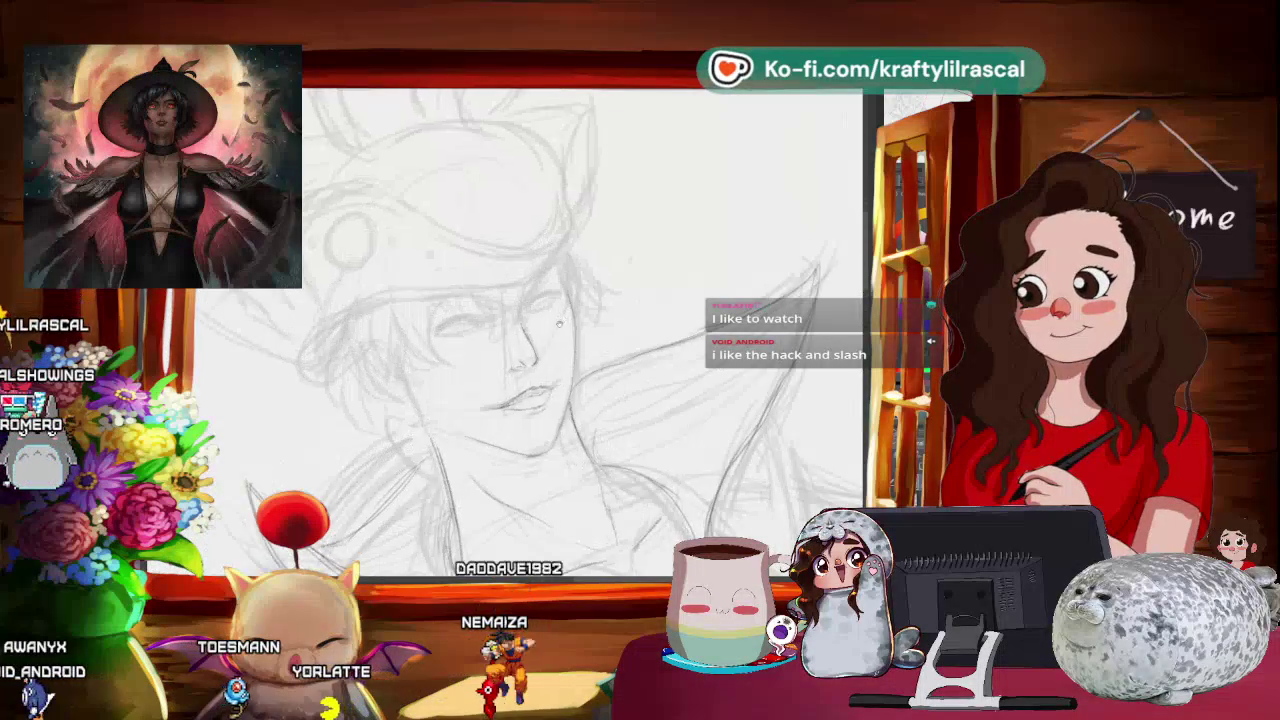
pyautogui.moveTo(631, 279); pyautogui.dragTo(585, 205)
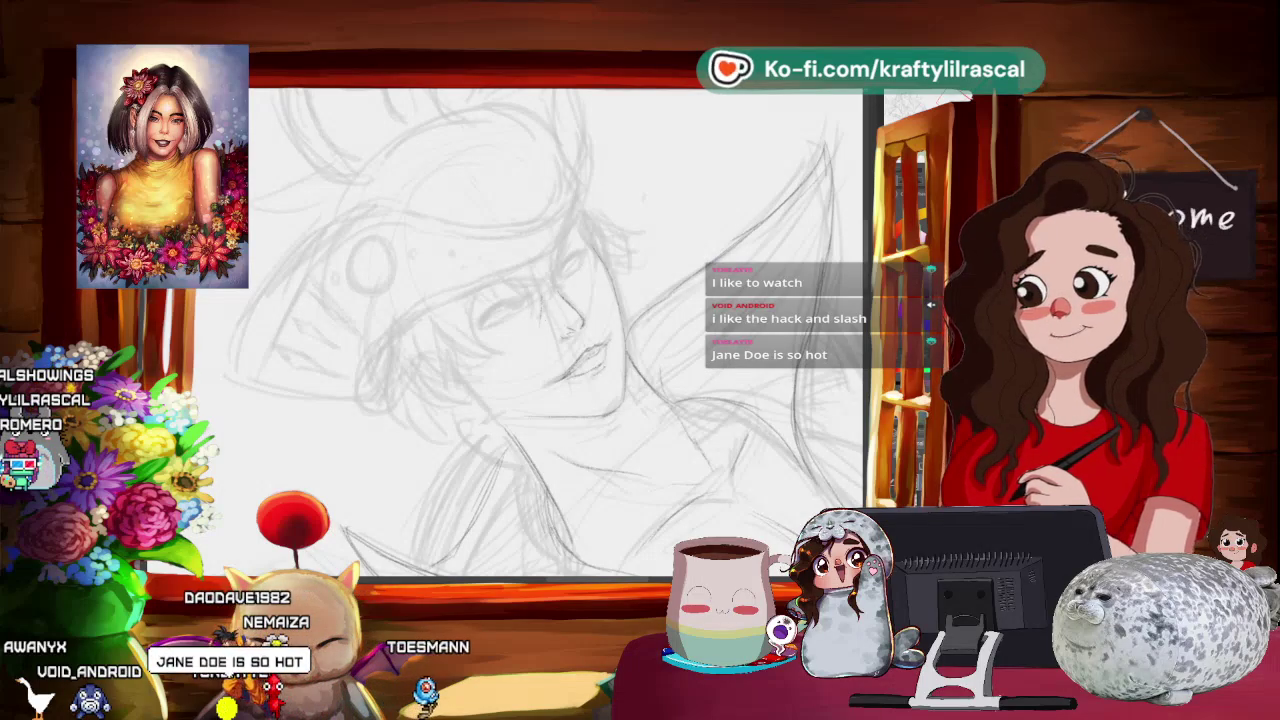
pyautogui.moveTo(560, 300); pyautogui.dragTo(518, 406)
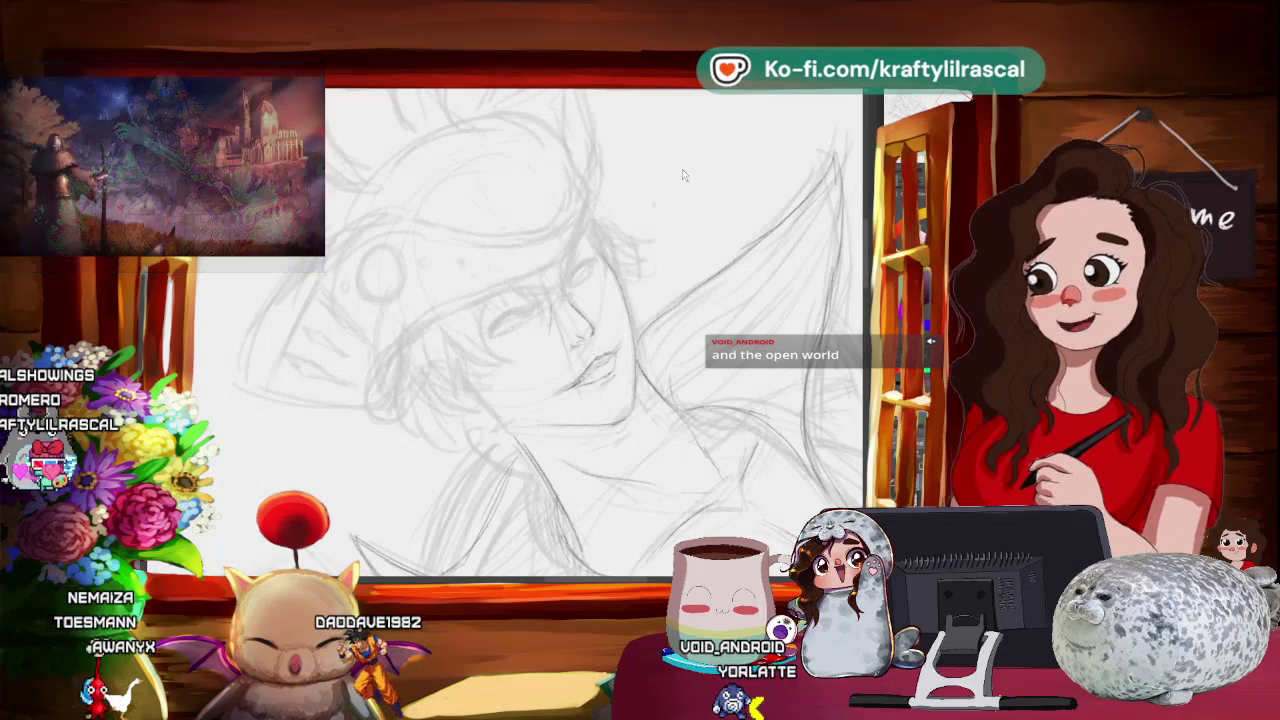
pyautogui.hotkey('alt', 'Tab')
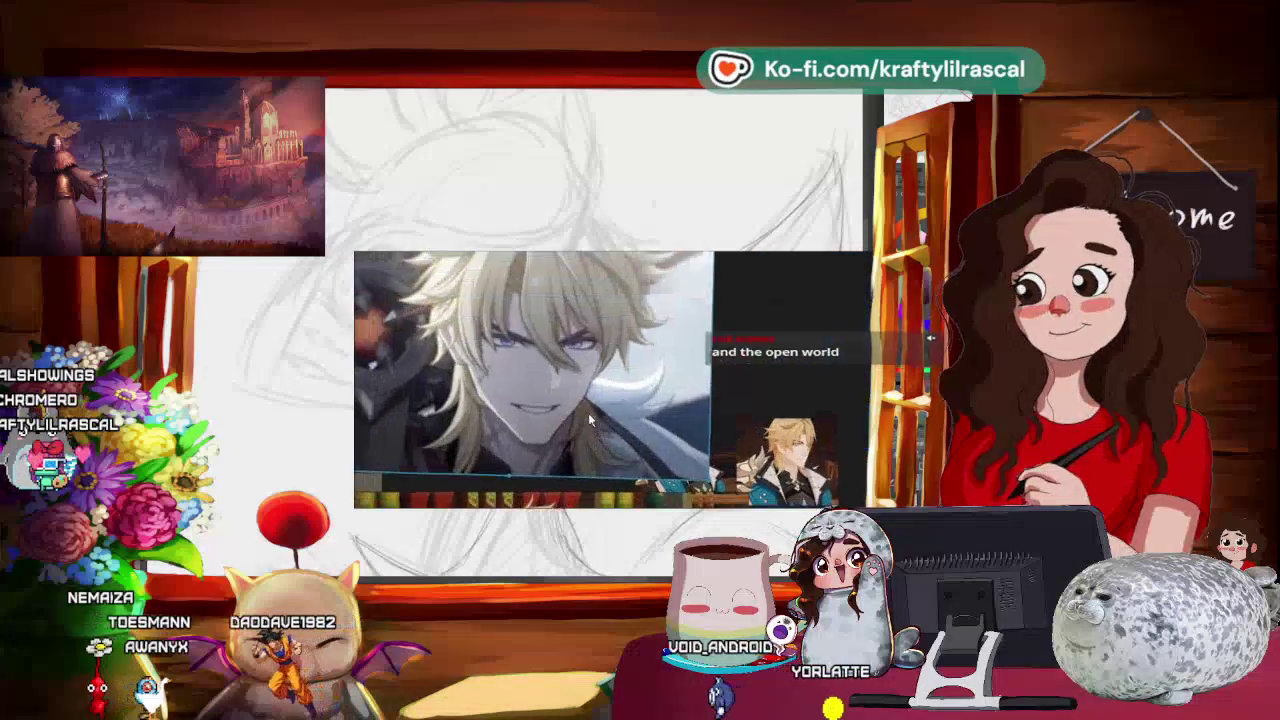
pyautogui.hotkey('alt', 'Tab')
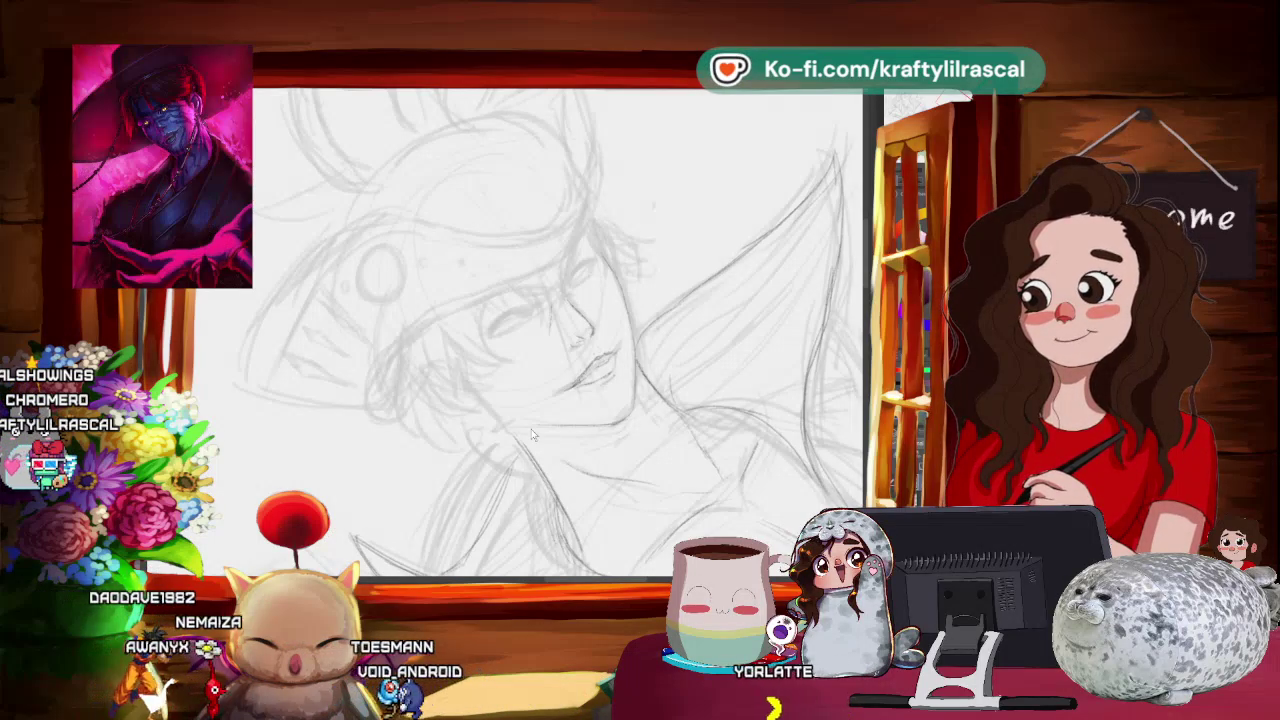
pyautogui.moveTo(533, 435)
pyautogui.mouseDown()
pyautogui.moveTo(557, 291)
pyautogui.moveTo(600, 250)
pyautogui.mouseUp()
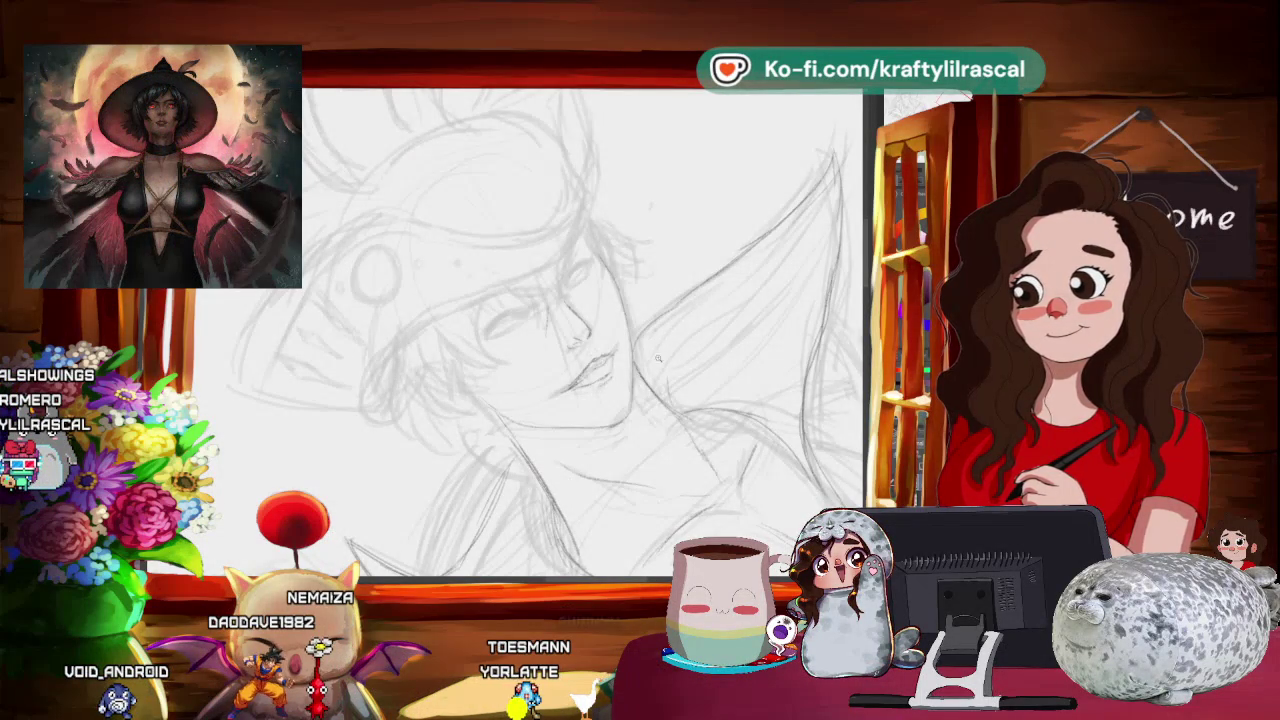
# - Zoom out to check the whole figure, then level and zoom back in on the sketch
pyautogui.moveTo(664, 346); pyautogui.dragTo(724, 306)
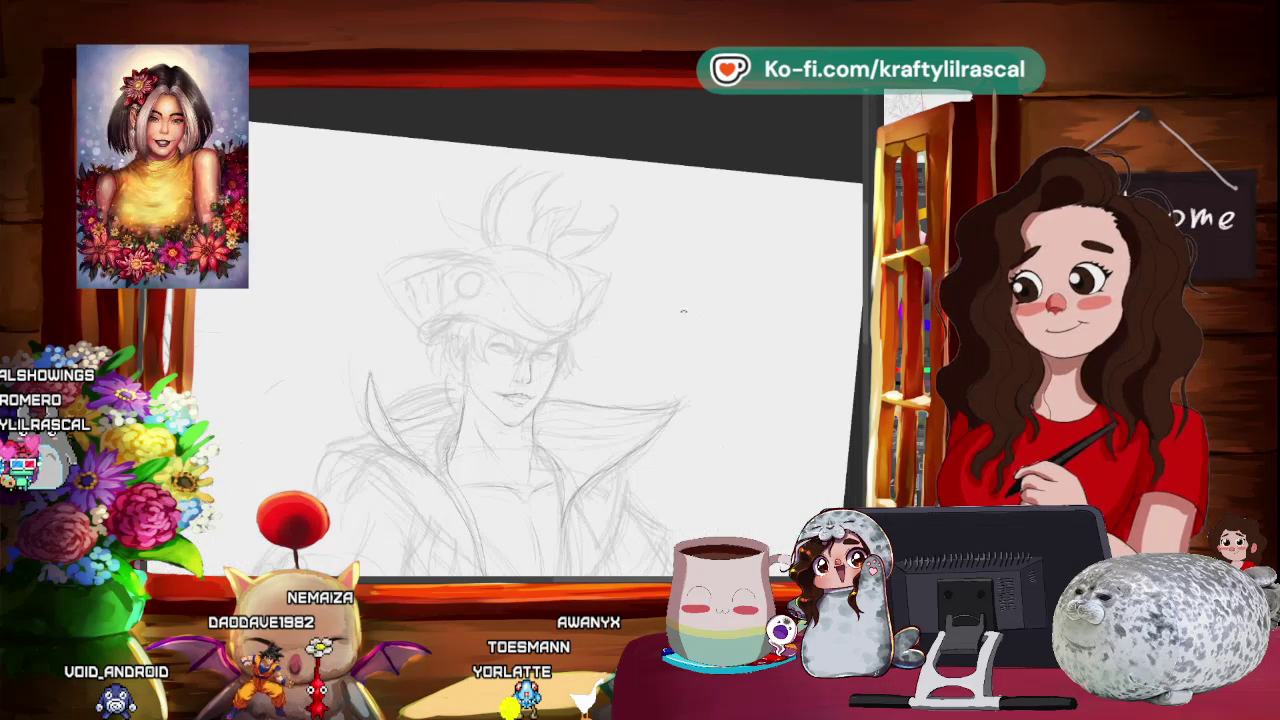
pyautogui.moveTo(558, 453); pyautogui.dragTo(515, 460)
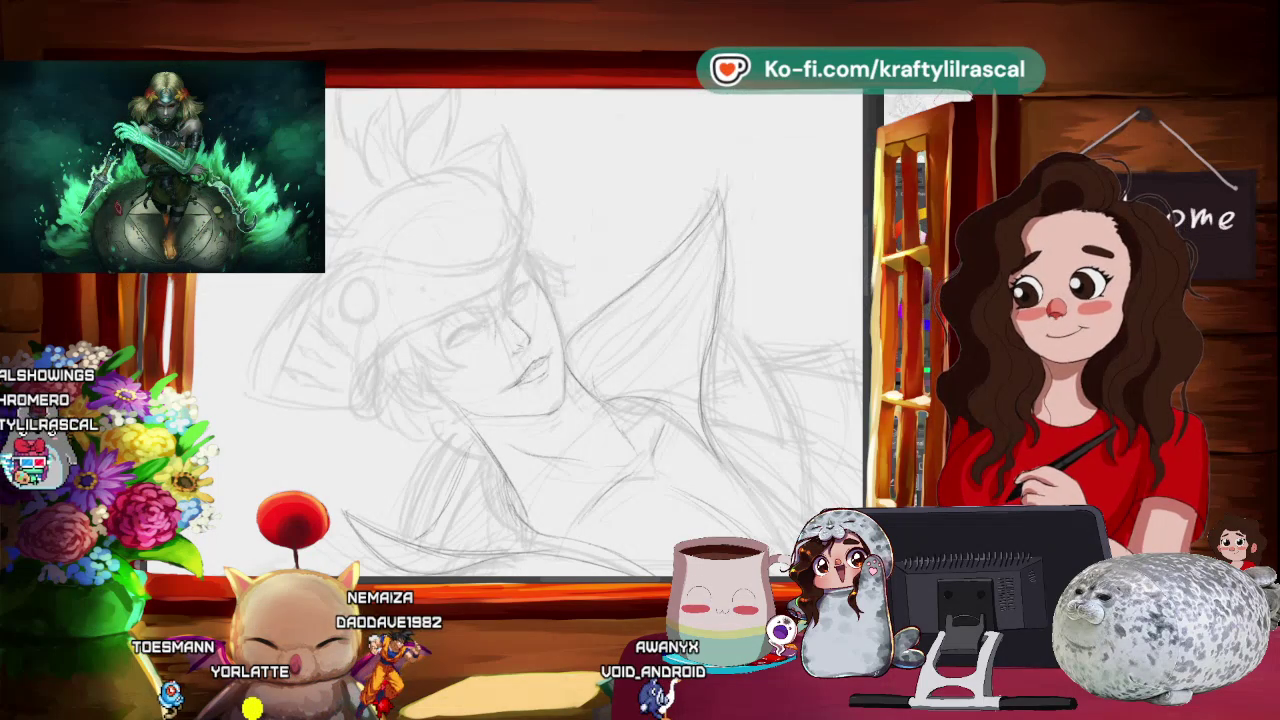
# - Bring up the Chrome Lycaon image results and enlarge the browser window
pyautogui.hotkey('alt', 'Tab')
pyautogui.moveTo(700, 100); pyautogui.dragTo(557, 214)
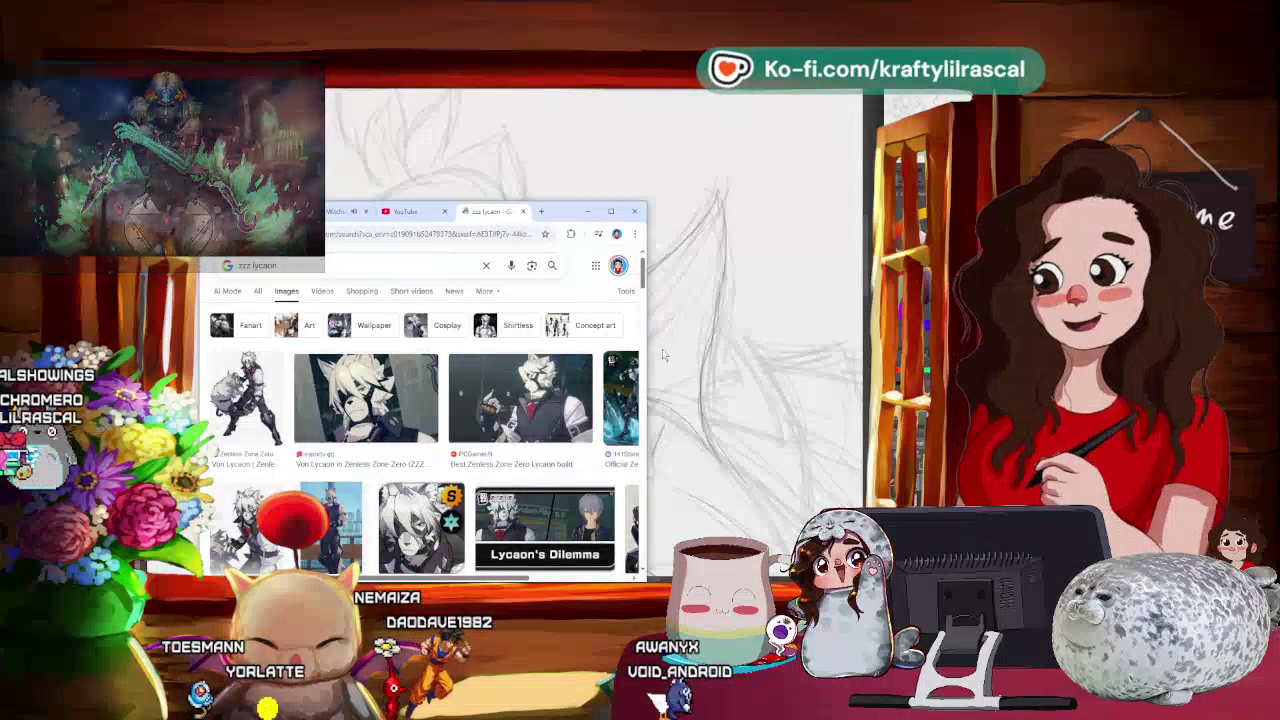
pyautogui.moveTo(647, 347); pyautogui.dragTo(778, 340)
pyautogui.moveTo(693, 218); pyautogui.dragTo(693, 162)
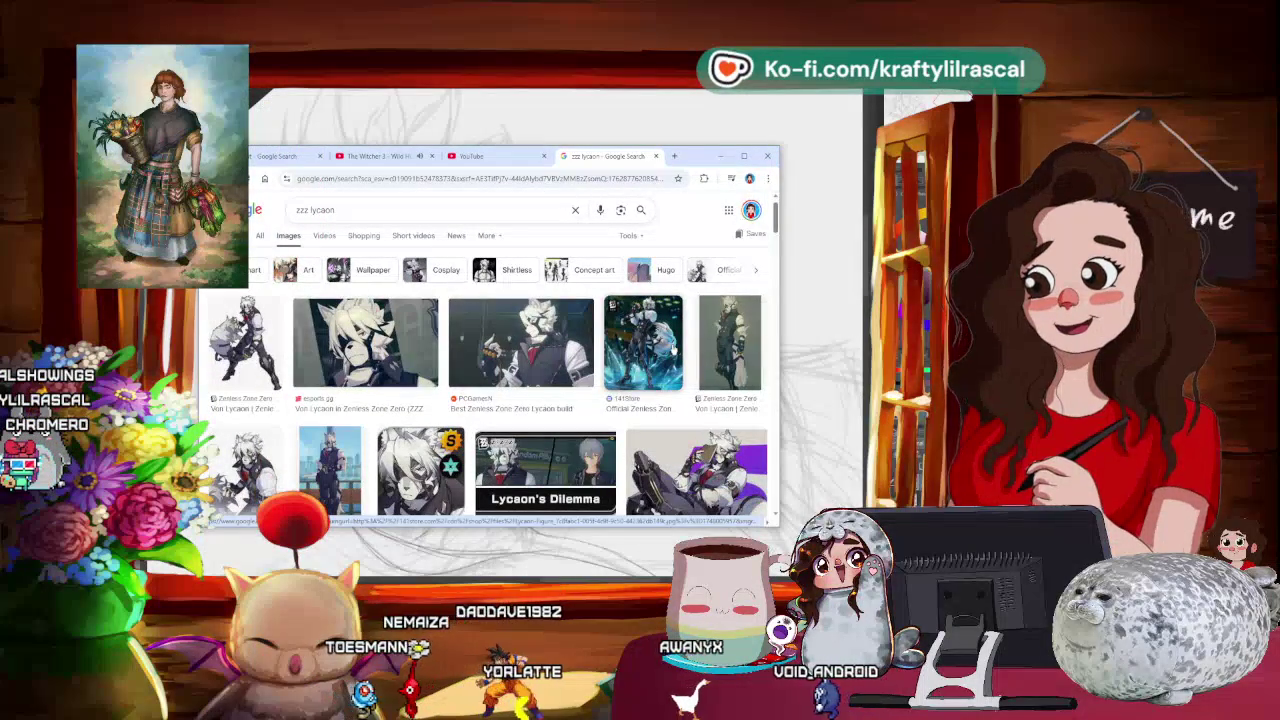
# - Preview the first Lycaon image and the esports.gg Lycaon image, then browse the results
pyautogui.scroll(-1, 672, 347)
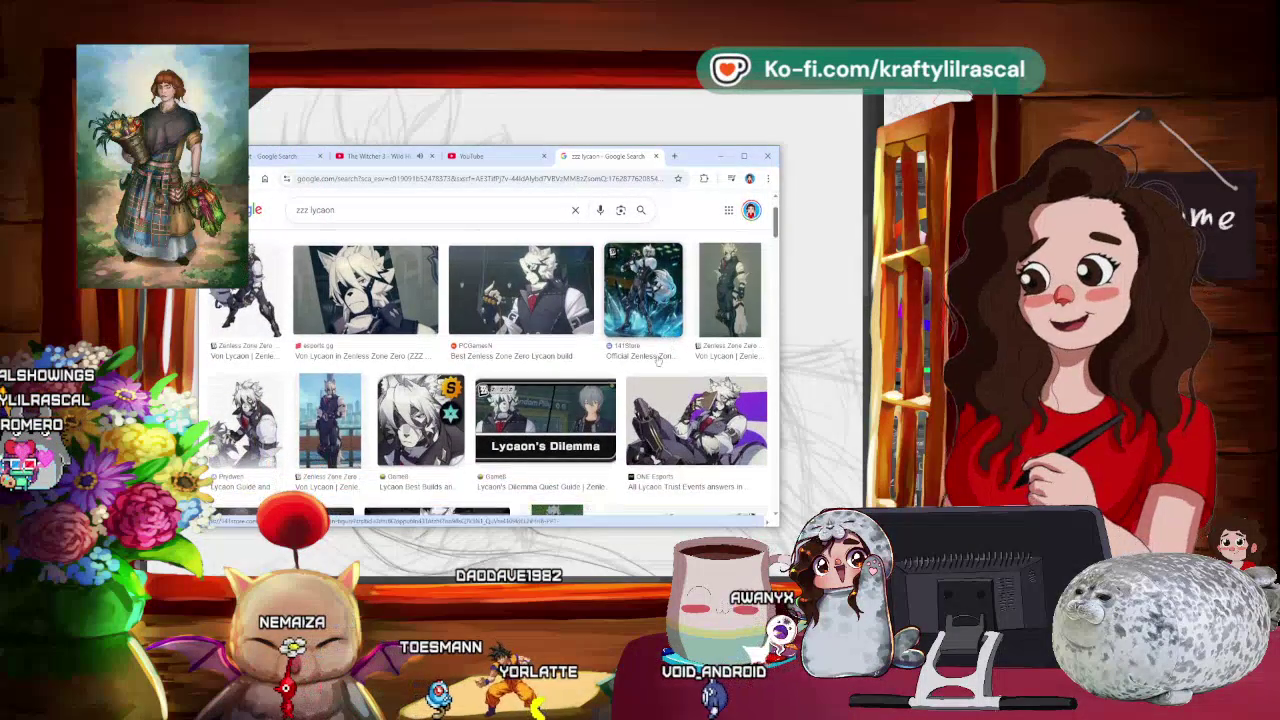
pyautogui.click(240, 295)
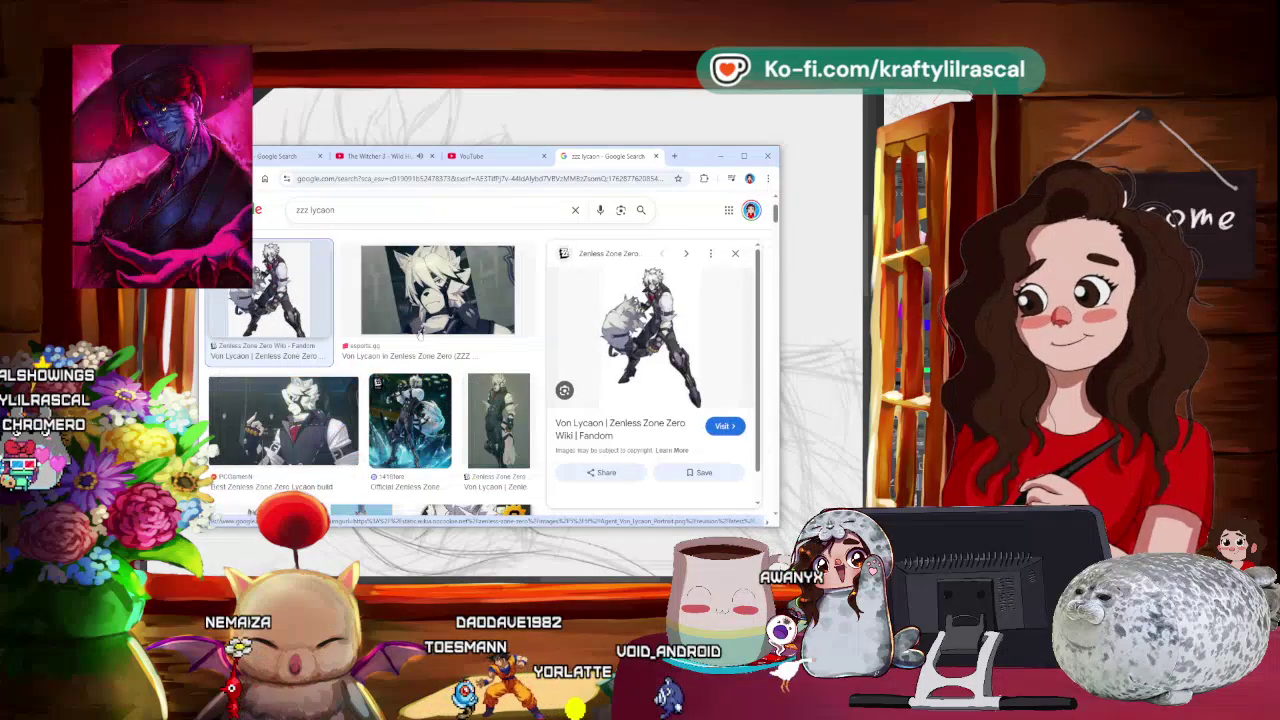
pyautogui.click(733, 257)
pyautogui.click(375, 302)
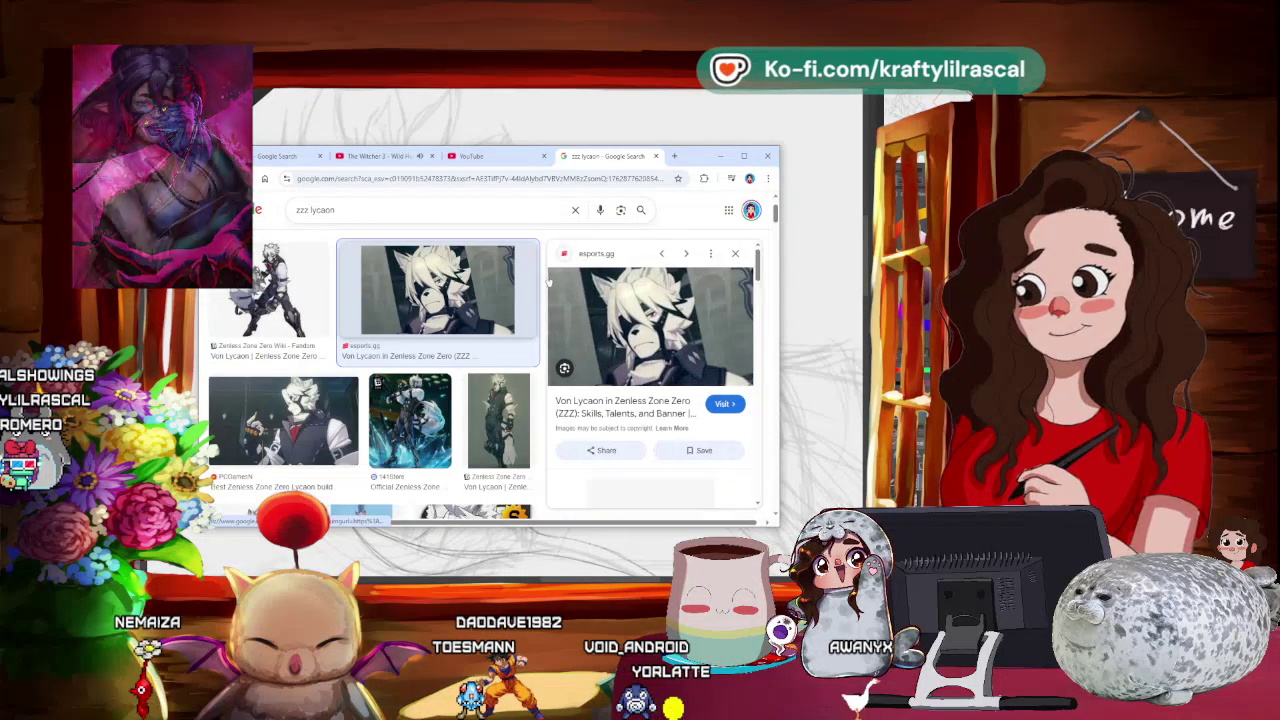
pyautogui.click(731, 254)
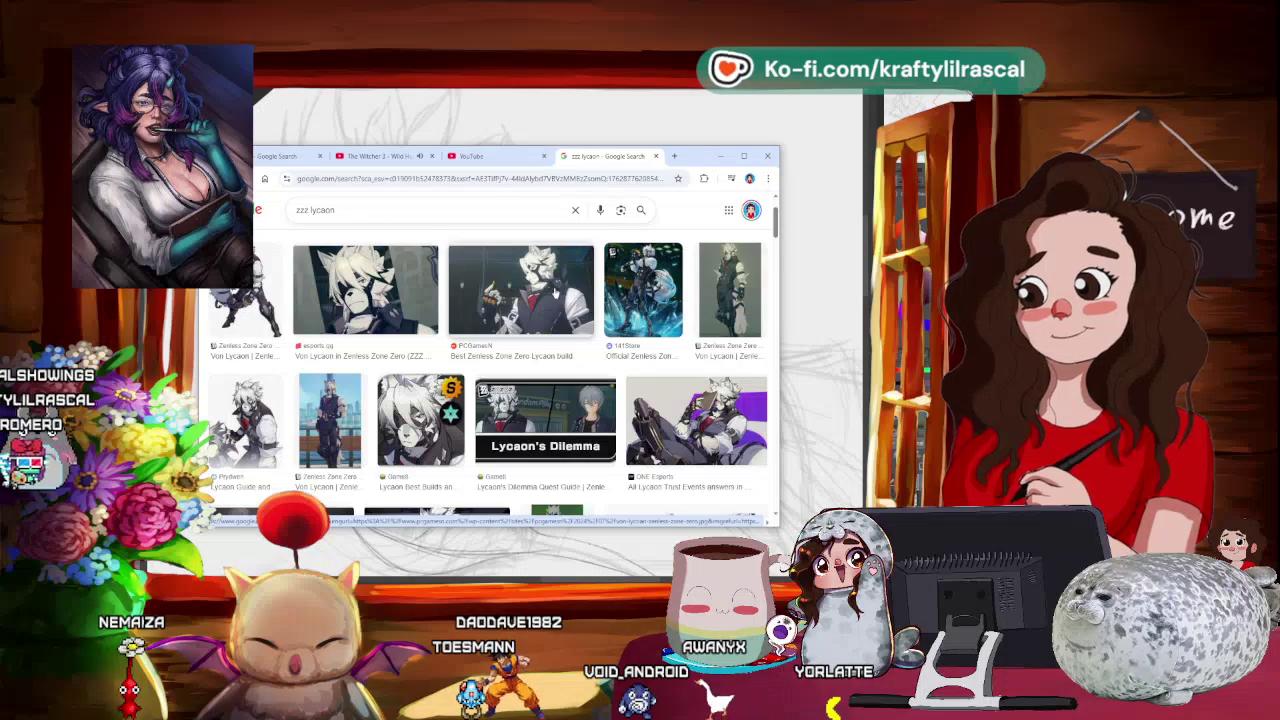
pyautogui.scroll(-2, 556, 294)
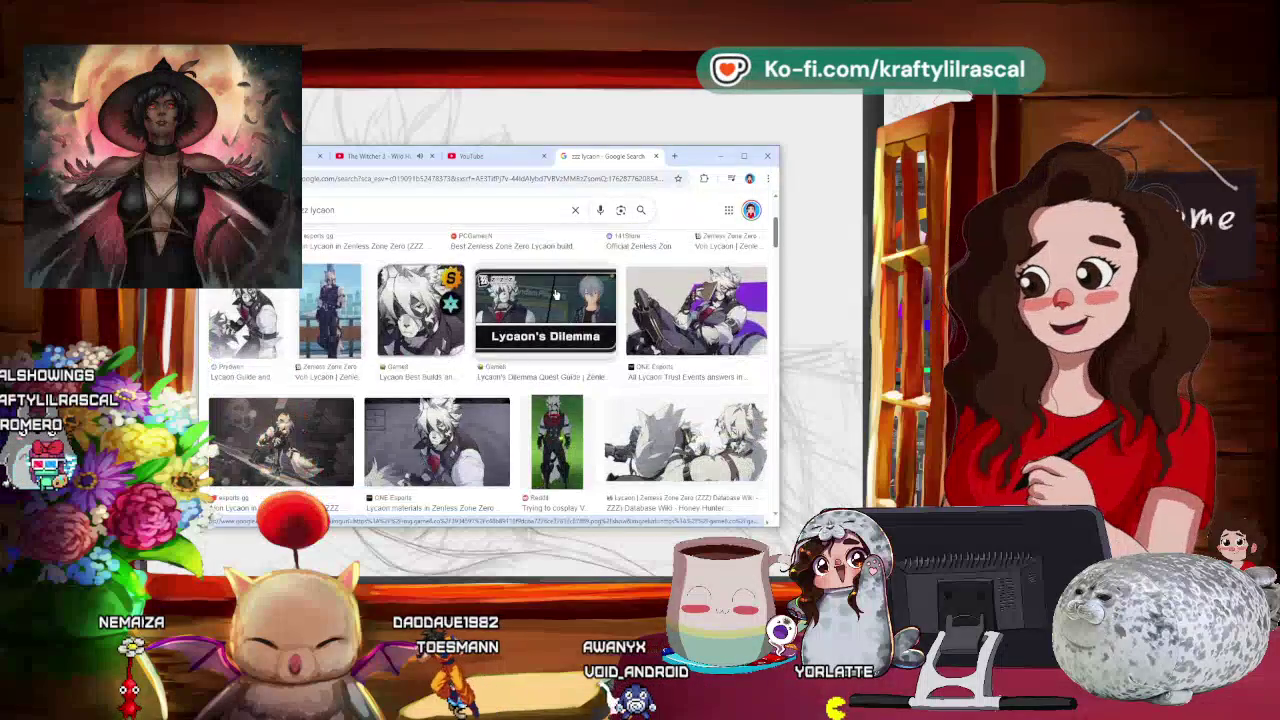
pyautogui.scroll(2, 556, 294)
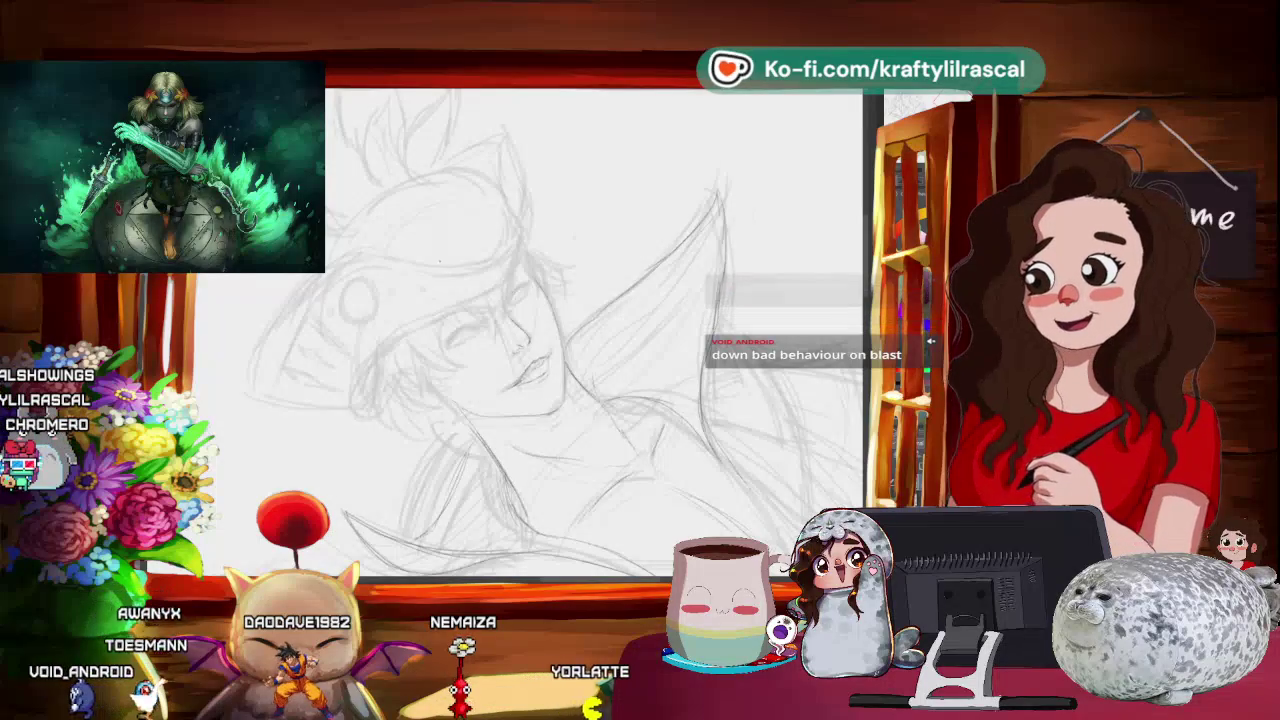
# - Angle the view onto the face and pencil firmer eyes and lips, undoing unwanted strokes
pyautogui.scroll(2, 585, 368)
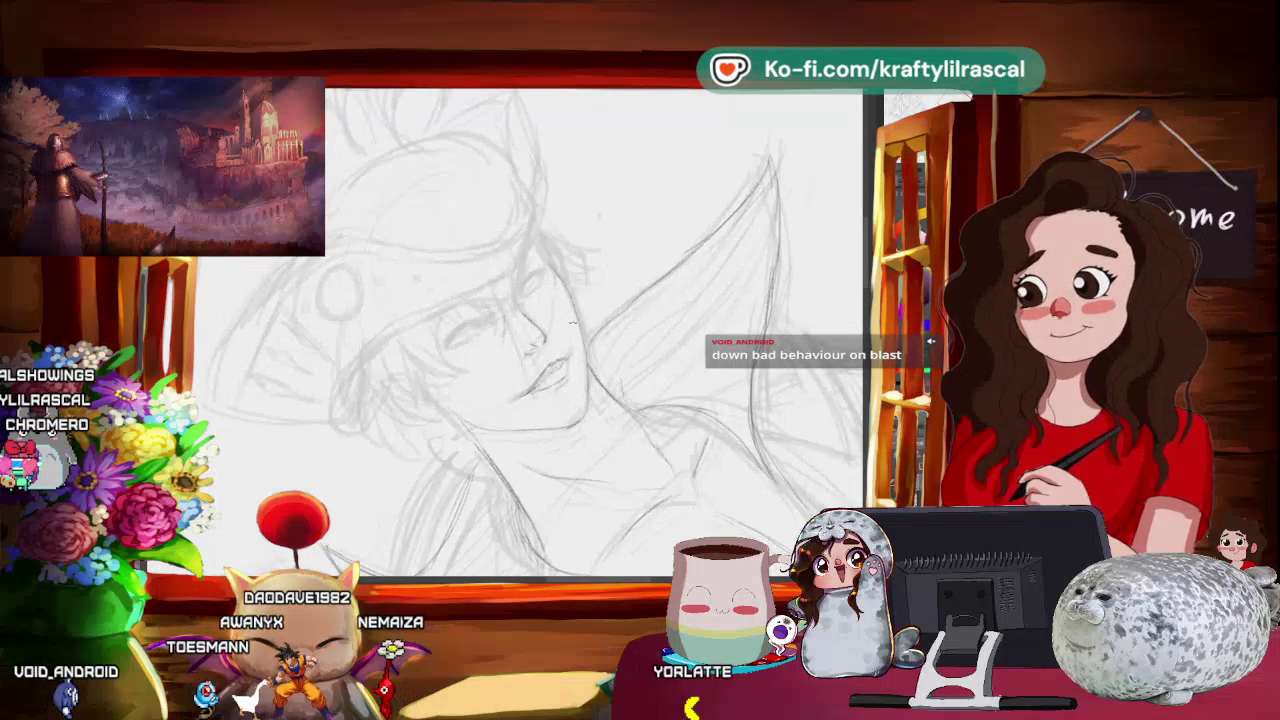
pyautogui.moveTo(522, 367); pyautogui.dragTo(488, 336)
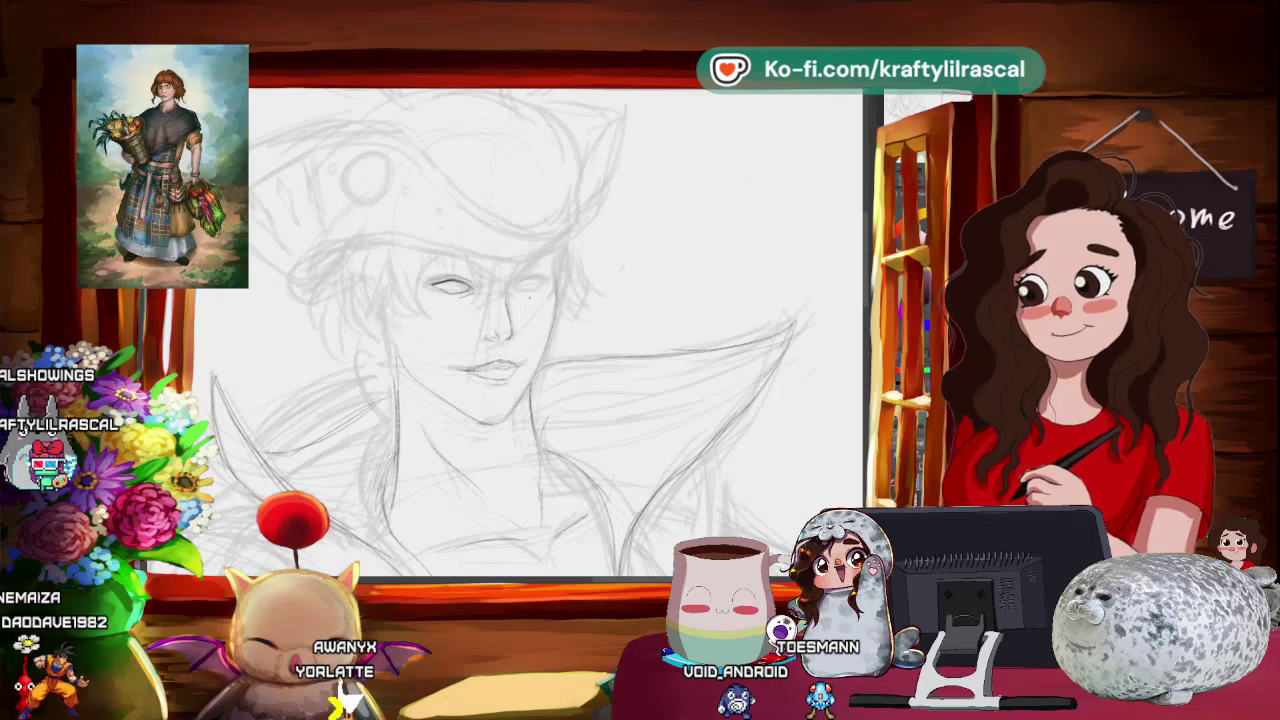
pyautogui.moveTo(555, 282); pyautogui.dragTo(661, 262)
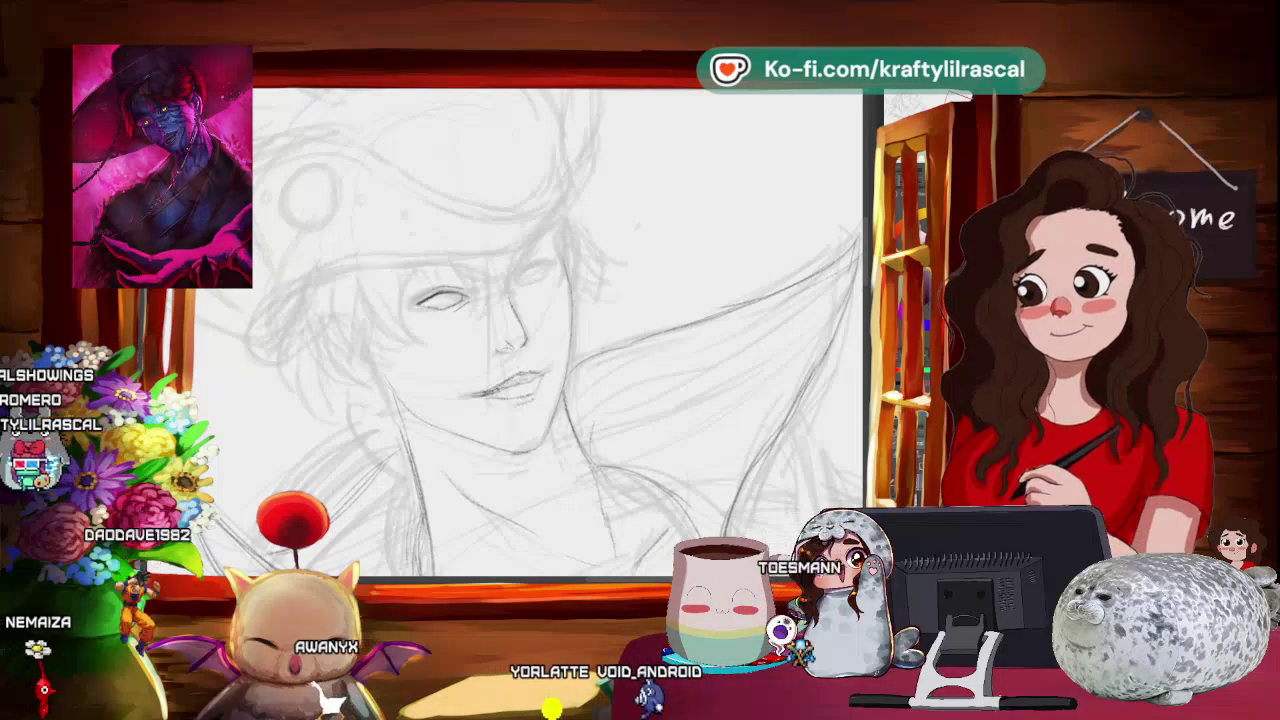
pyautogui.hotkey('ctrl', 'z')
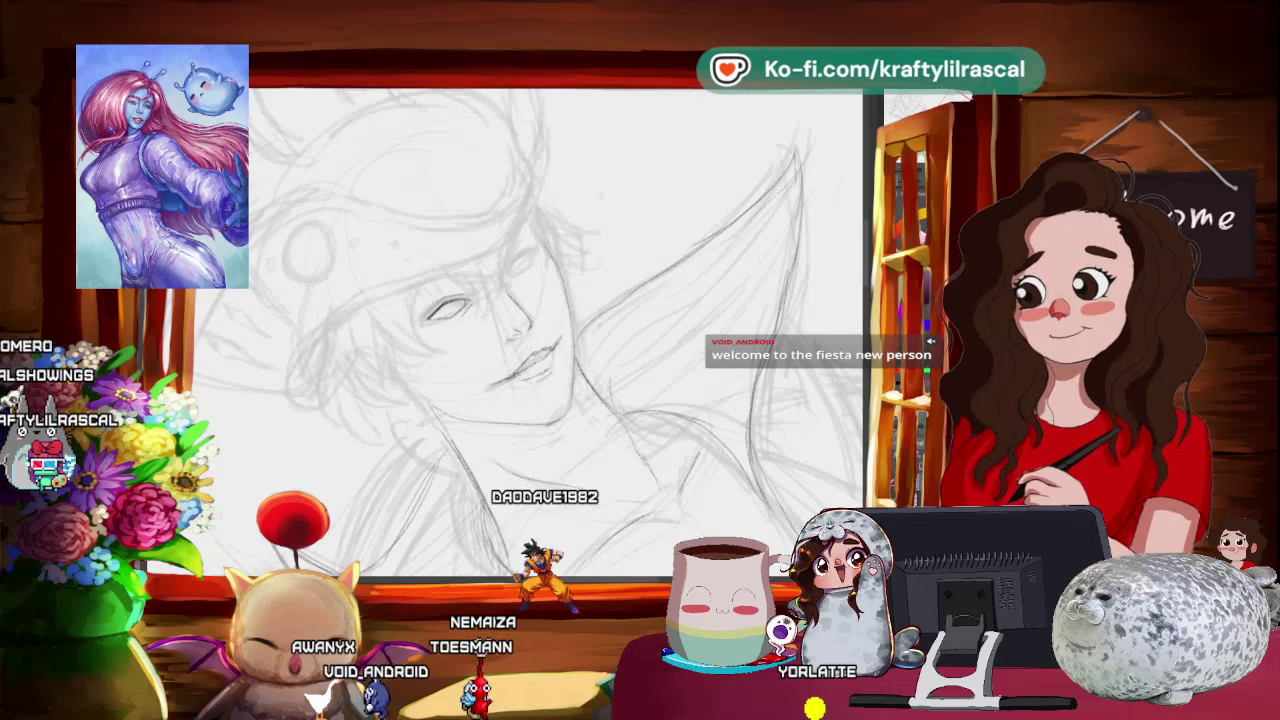
pyautogui.scroll(5, 585, 359)
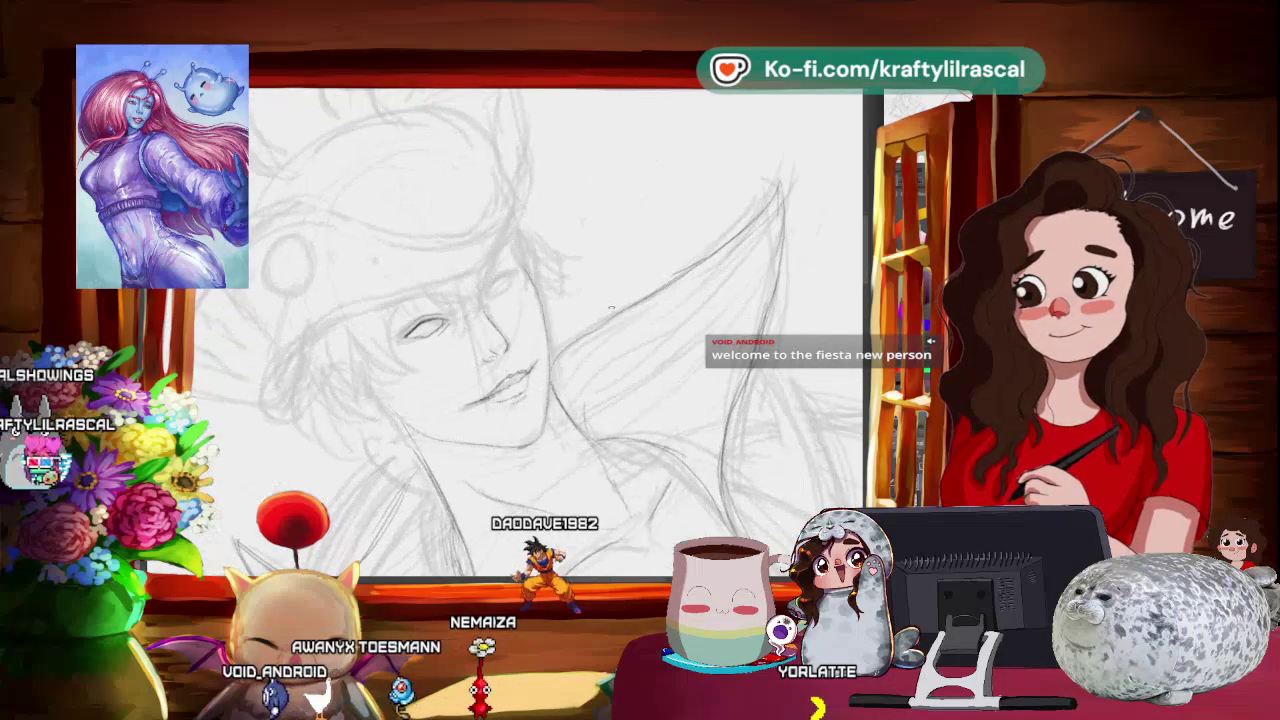
pyautogui.moveTo(571, 307); pyautogui.dragTo(583, 330)
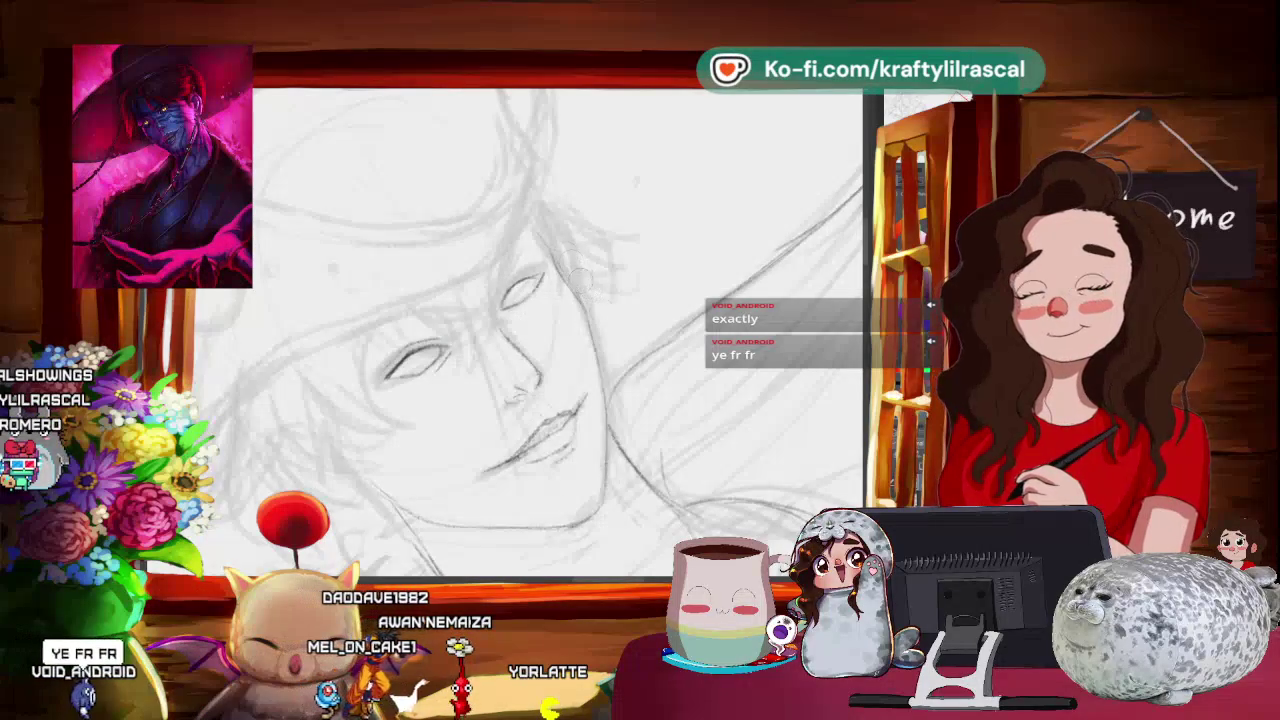
pyautogui.scroll(-5, 530, 330)
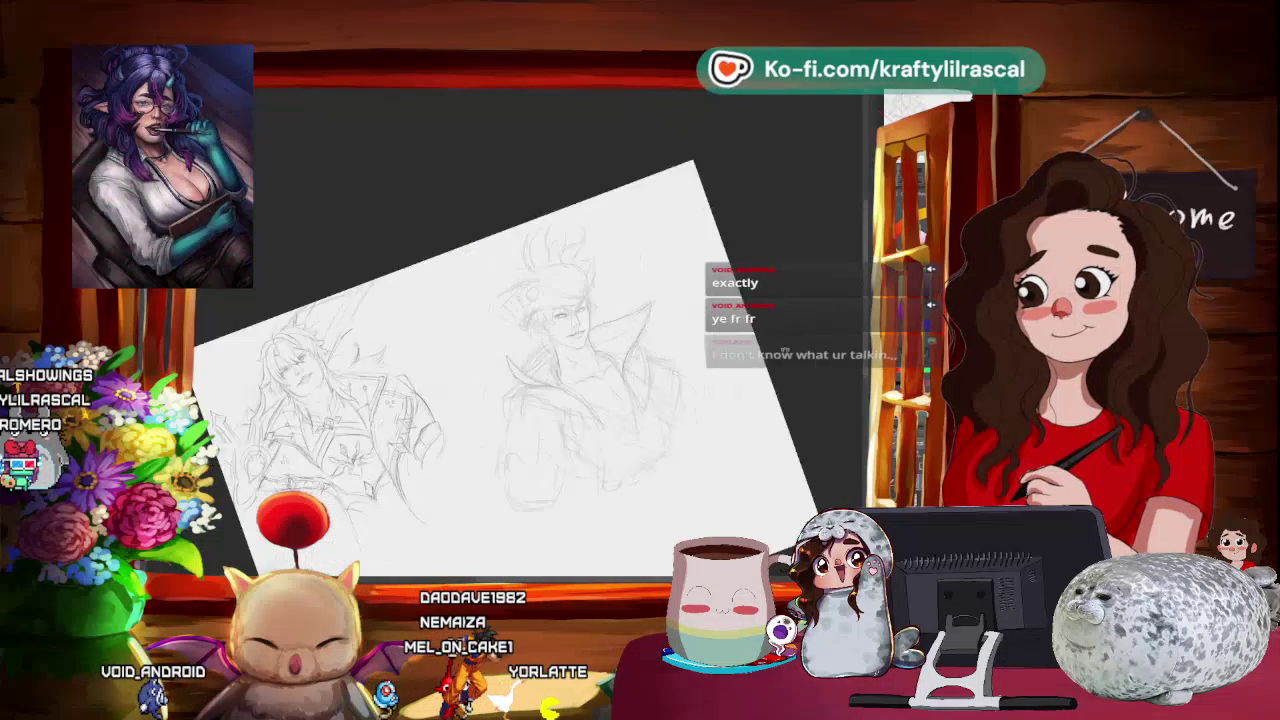
# - Check the two-figure page, then sketch more lines on the right figure's face and brim
pyautogui.scroll(3, 592, 325)
pyautogui.scroll(2, 596, 340)
pyautogui.scroll(1, 600, 360)
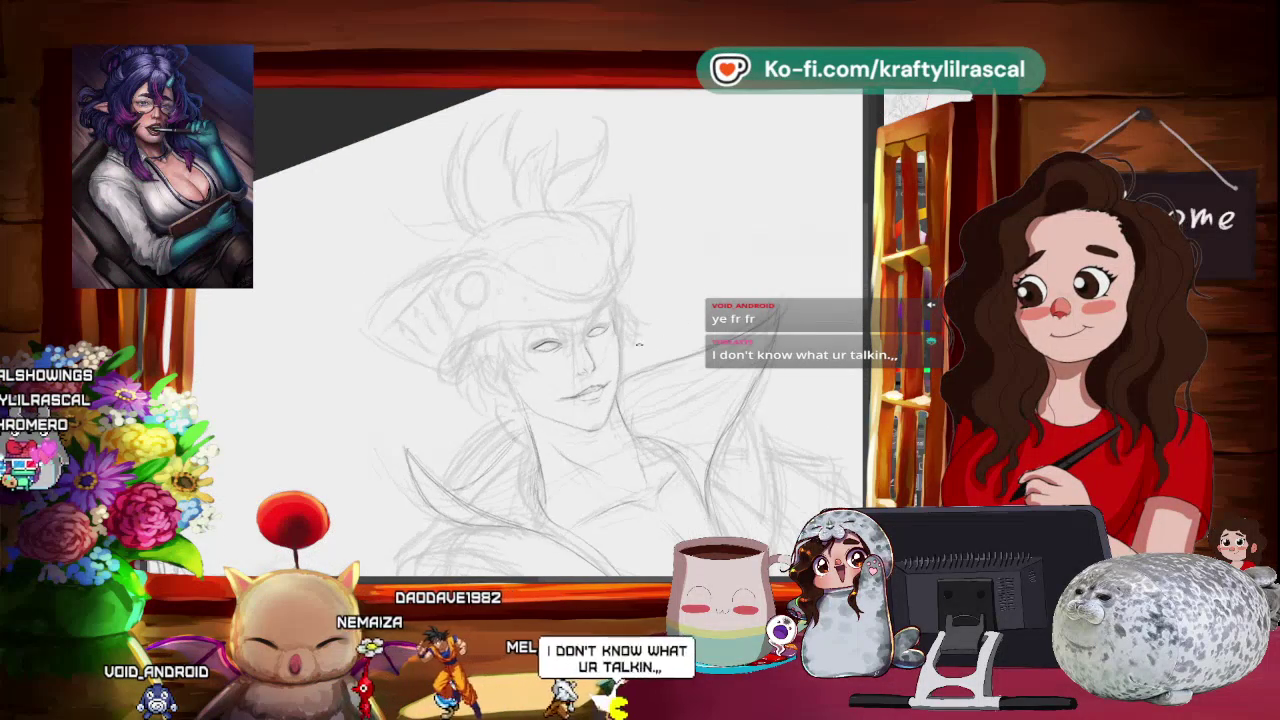
pyautogui.moveTo(604, 370)
pyautogui.mouseDown()
pyautogui.moveTo(573, 435)
pyautogui.moveTo(746, 449)
pyautogui.mouseUp()
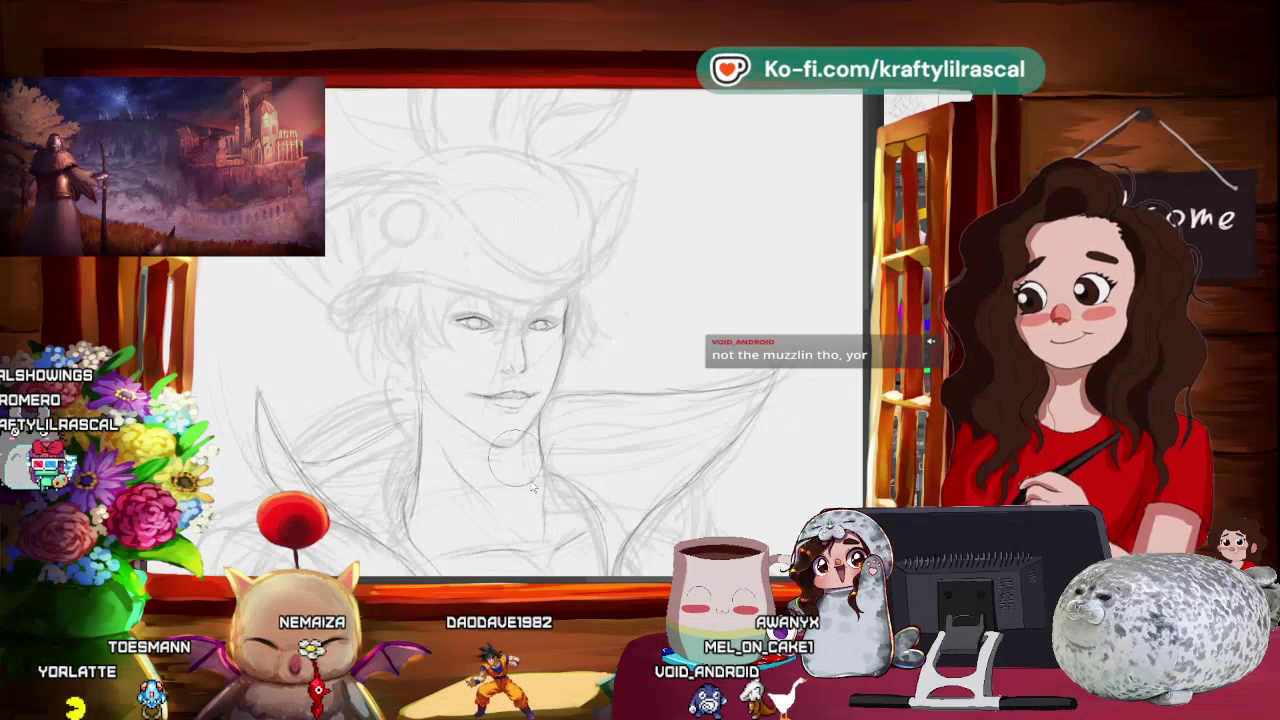
pyautogui.press(']')
pyautogui.press('[')
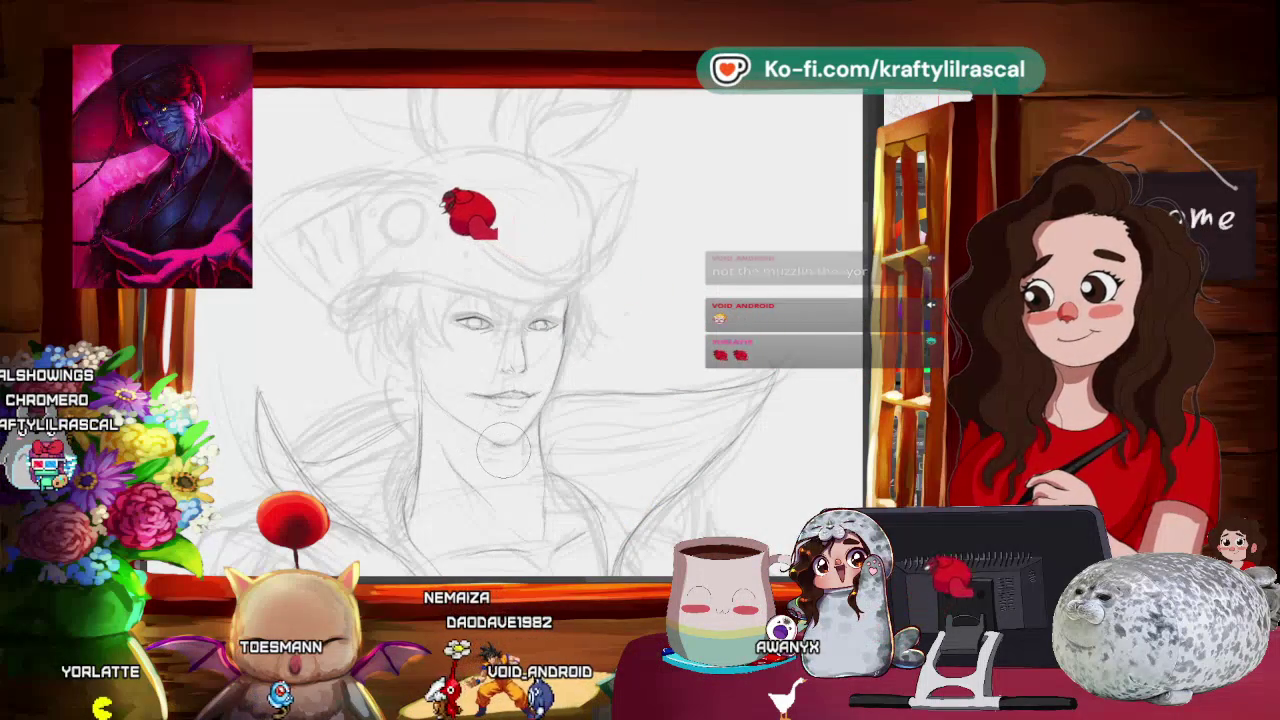
pyautogui.scroll(-5, 622, 358)
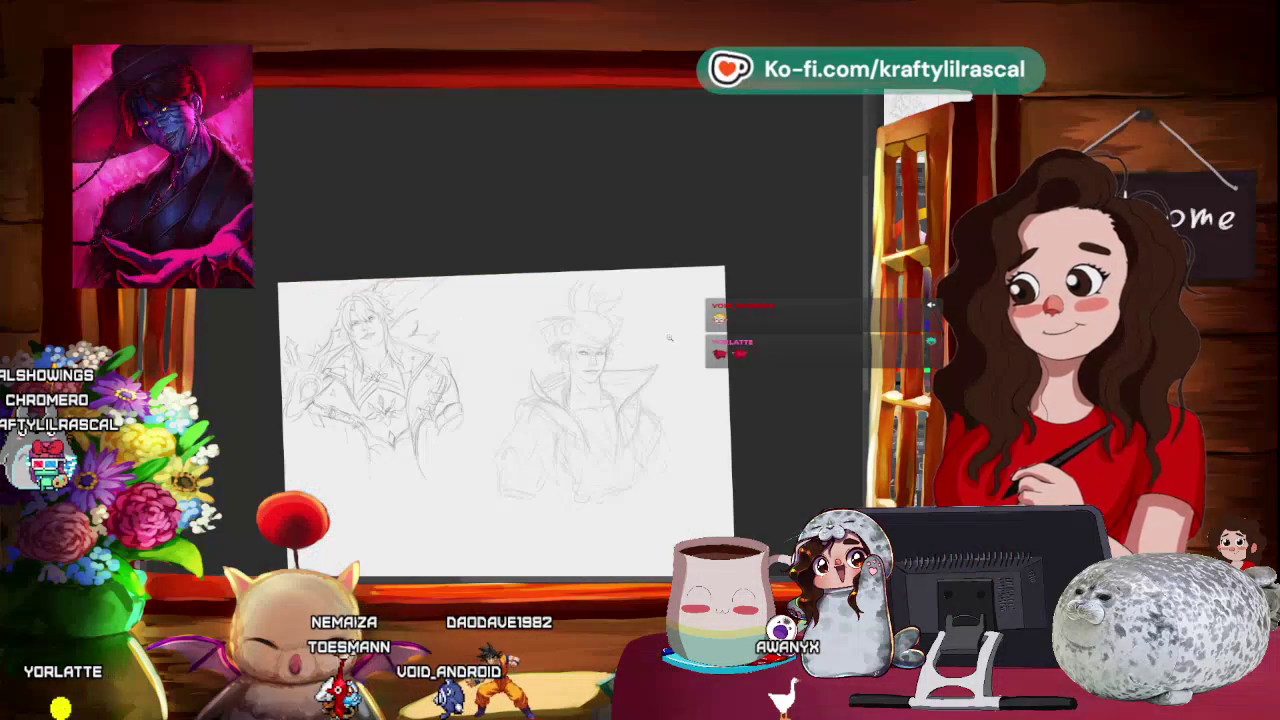
# - Pencil refining lines on the face and collar, checking the sketch mirrored, then return upright
pyautogui.scroll(5, 651, 352)
pyautogui.moveTo(651, 352)
pyautogui.mouseDown()
pyautogui.moveTo(570, 368)
pyautogui.moveTo(650, 330)
pyautogui.mouseUp()
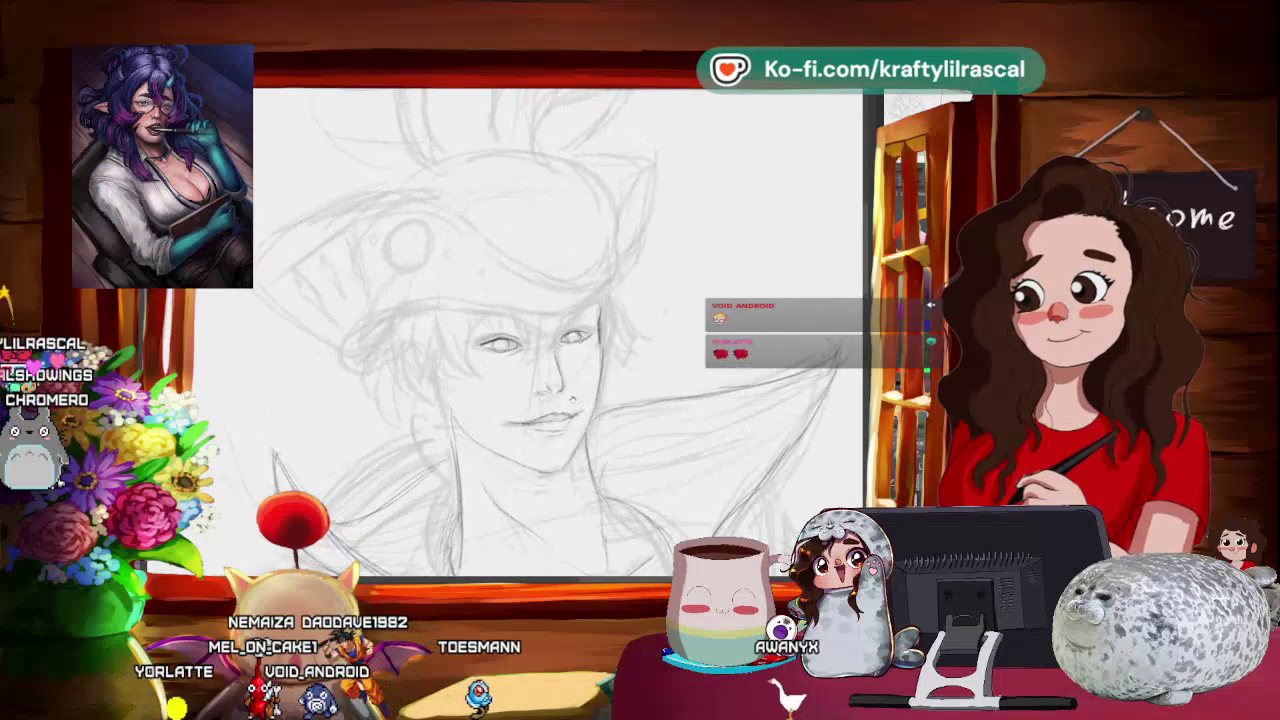
pyautogui.scroll(2, 650, 330)
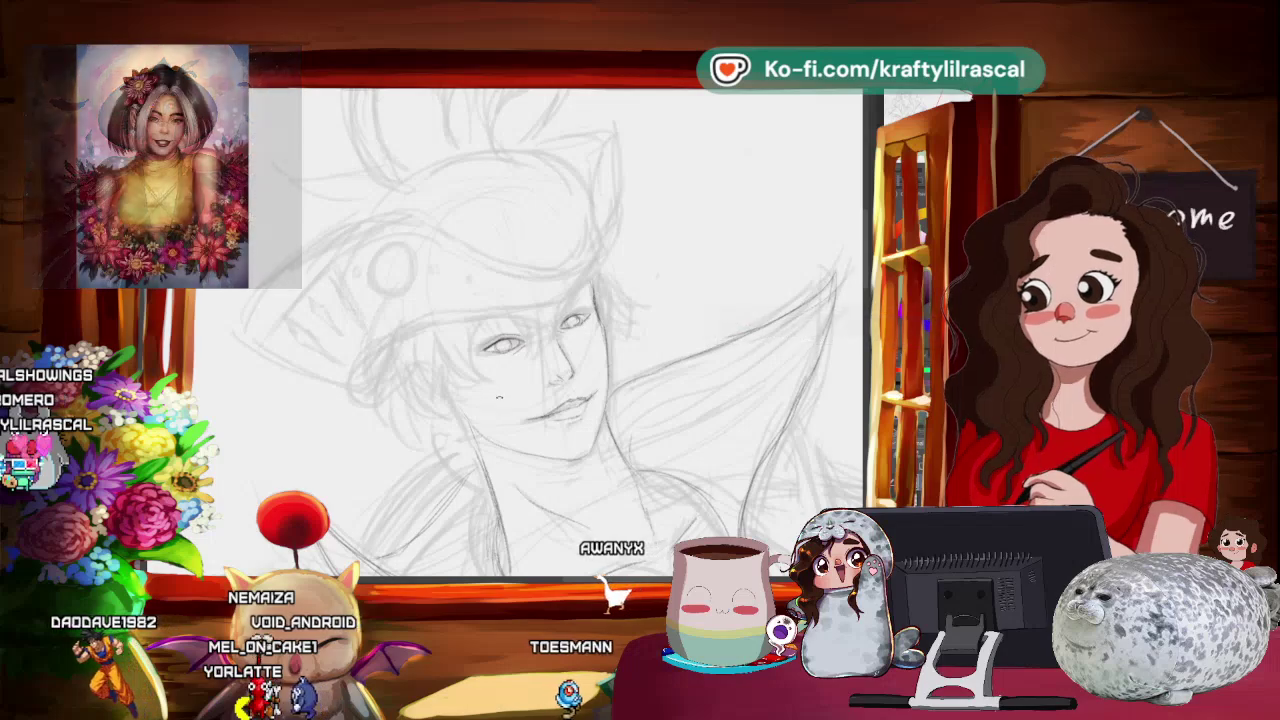
pyautogui.moveTo(655, 330); pyautogui.dragTo(850, 120)
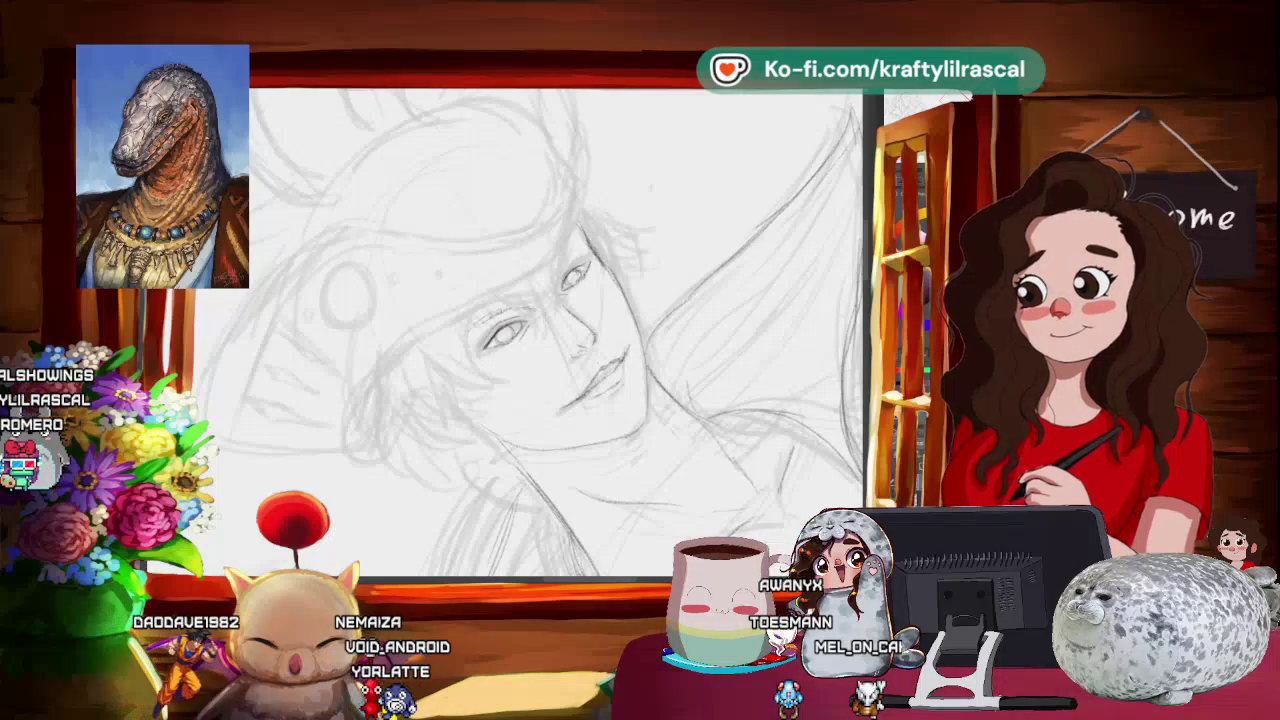
pyautogui.press('m')
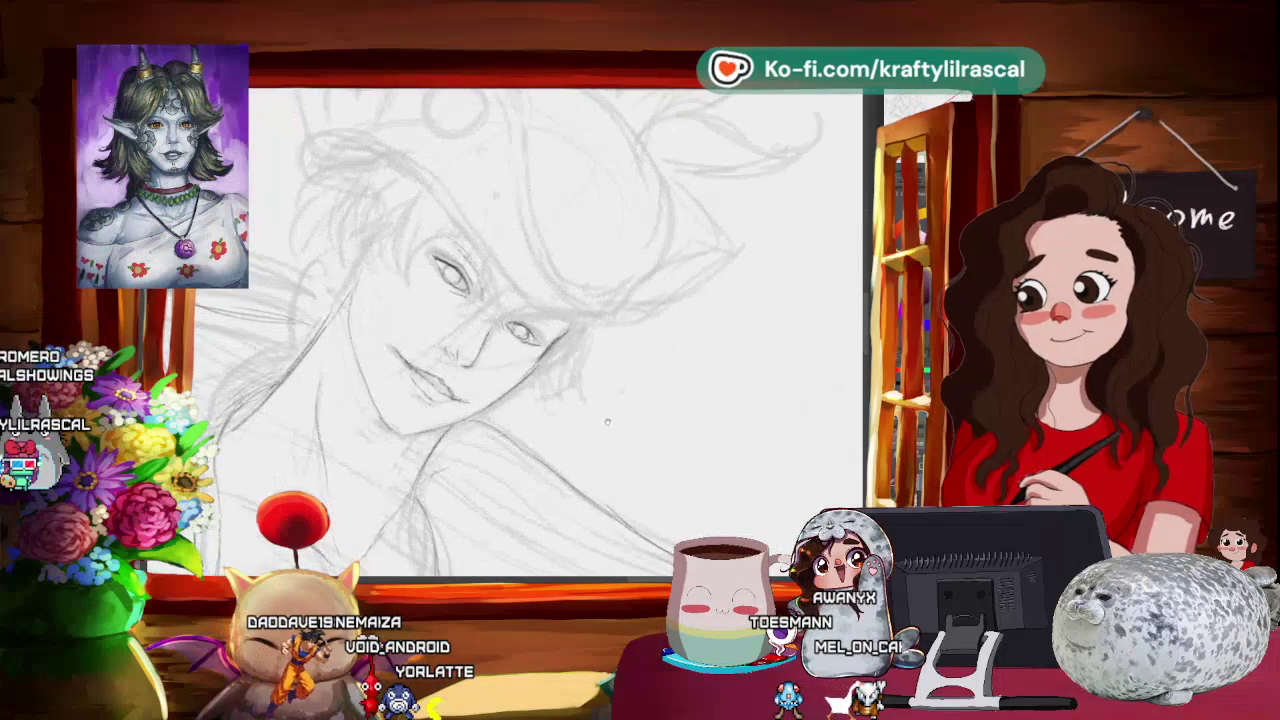
pyautogui.moveTo(607, 424); pyautogui.dragTo(660, 380)
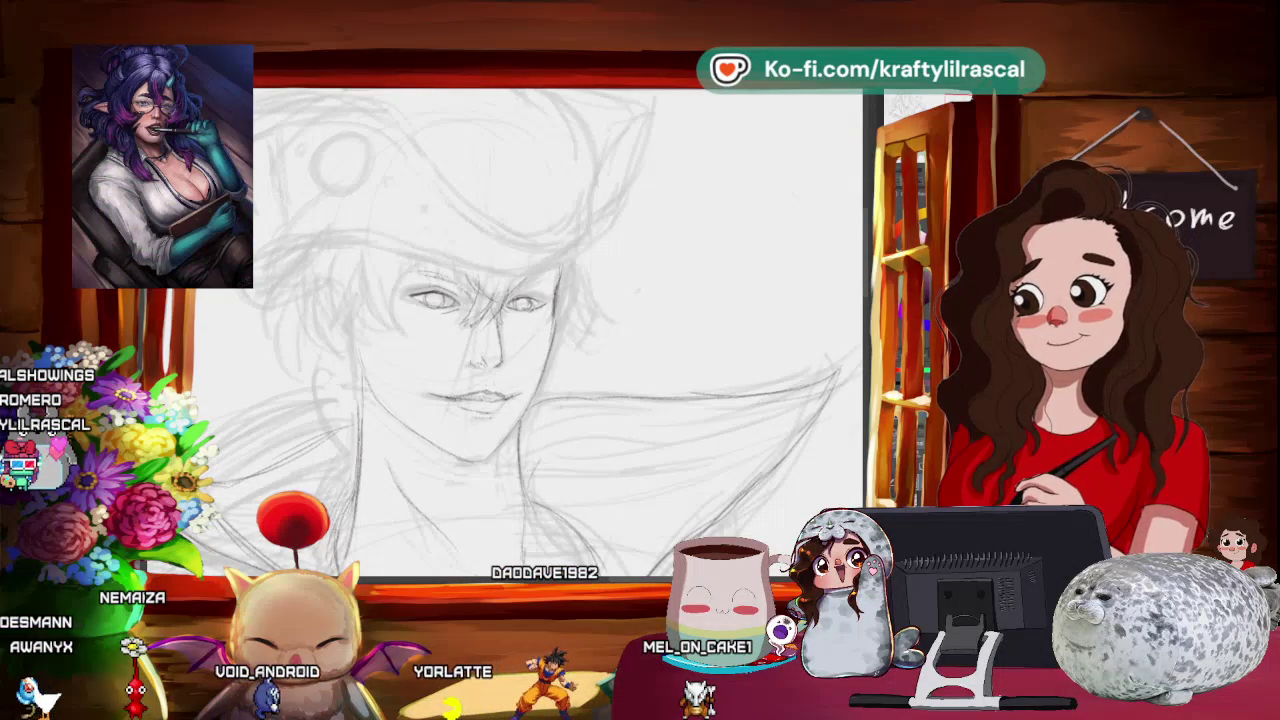
pyautogui.scroll(1, 528, 277)
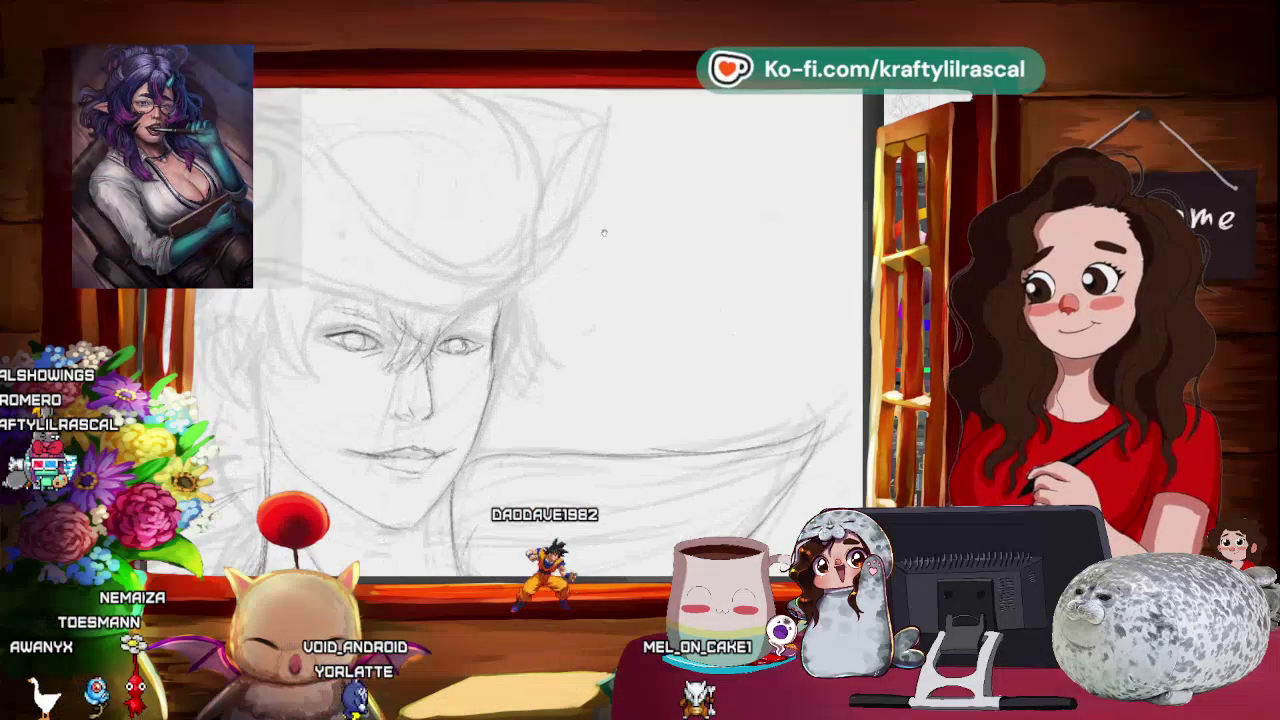
# - Tilt the canvas and redraw the forehead hair strands and facial lines in darker pencil
pyautogui.moveTo(651, 197); pyautogui.dragTo(540, 336)
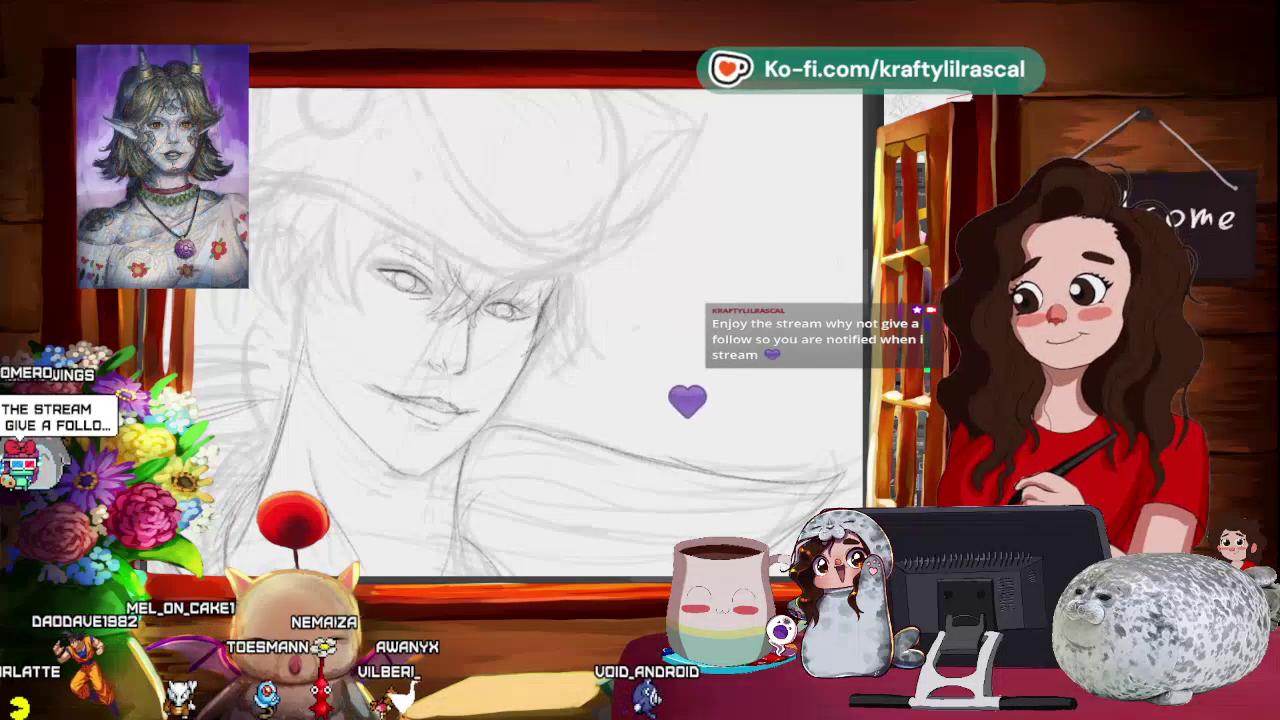
pyautogui.moveTo(600, 430); pyautogui.dragTo(622, 408)
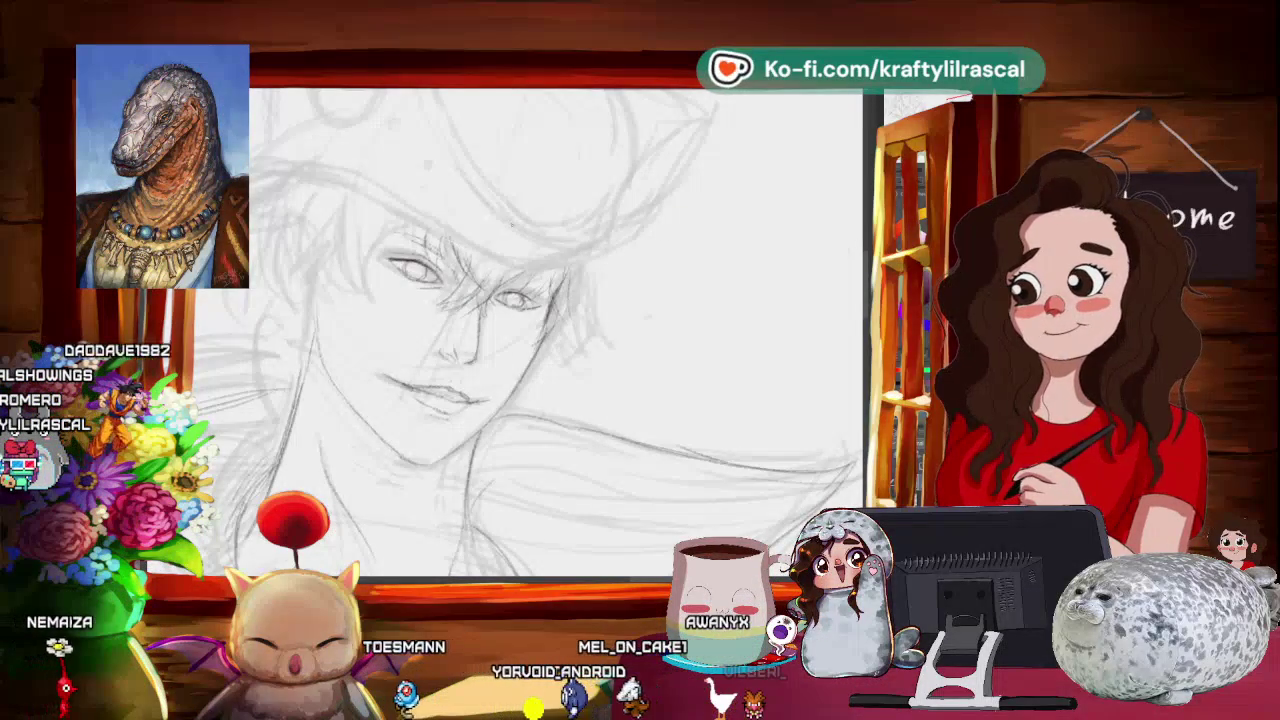
# - Centre and rotate the view, then pencil the round brim ornament and its decorative markings
pyautogui.scroll(1, 556, 335)
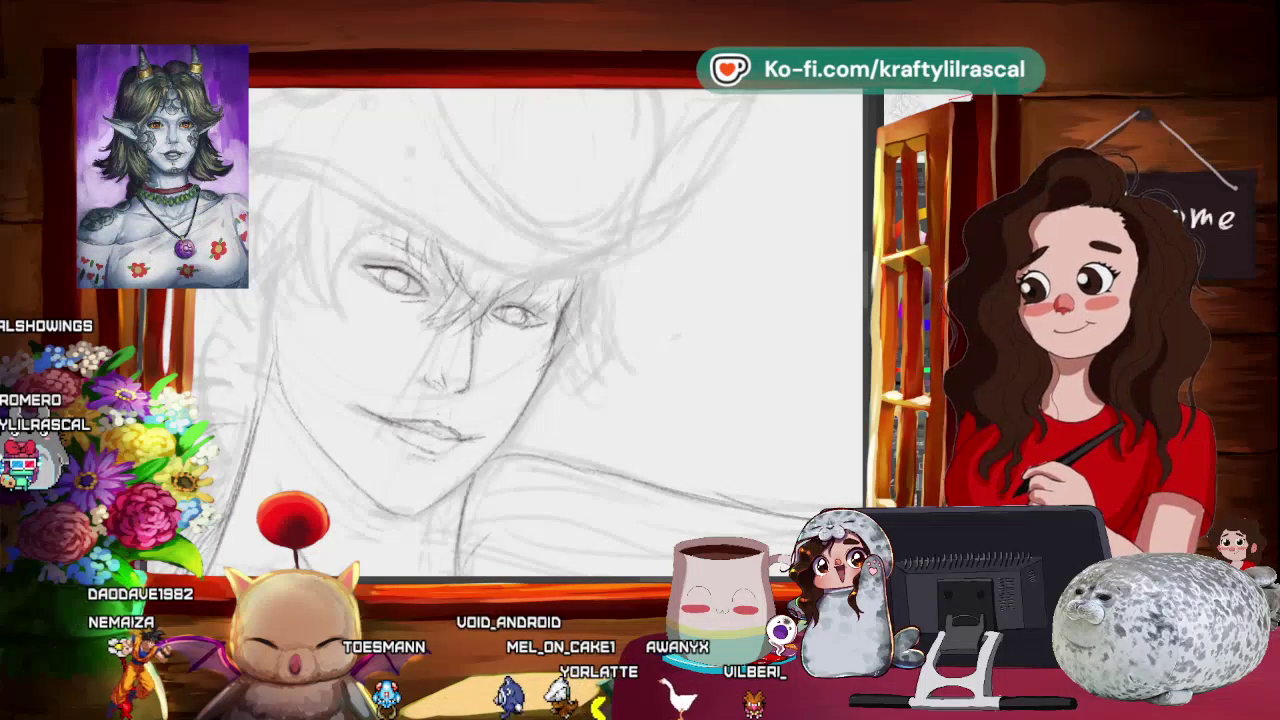
pyautogui.moveTo(736, 257); pyautogui.dragTo(860, 300)
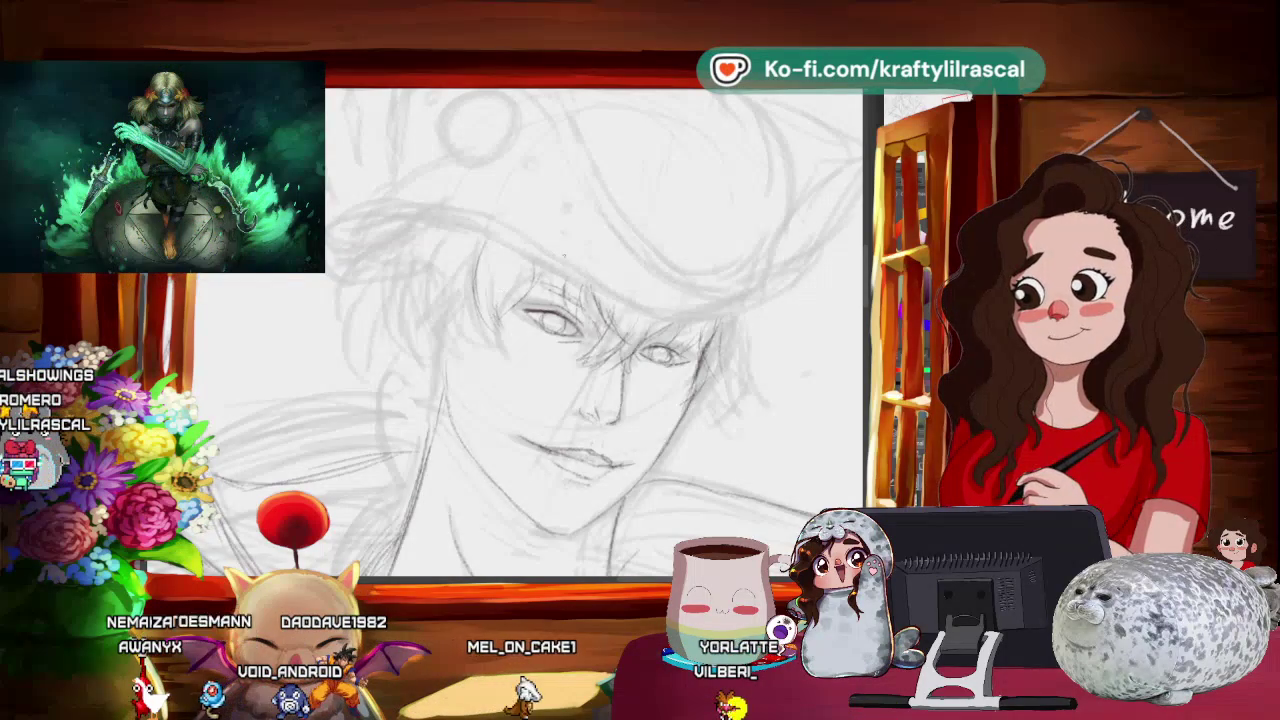
pyautogui.press('-')
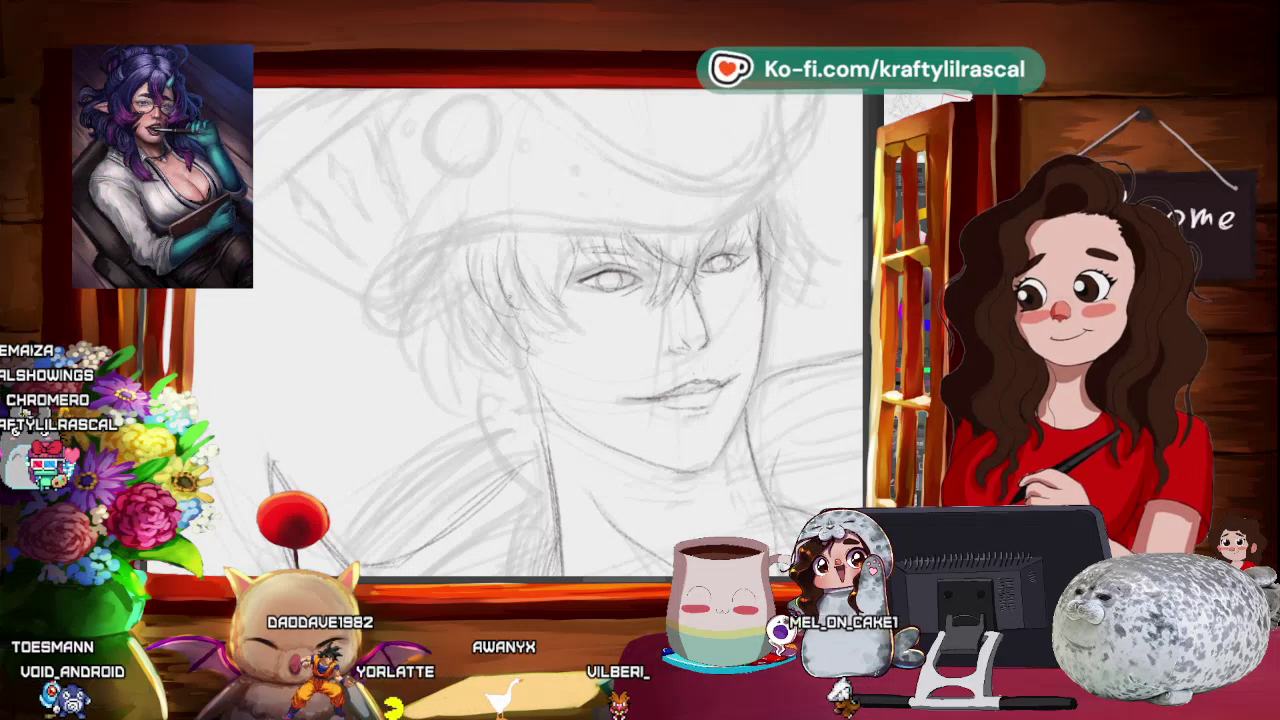
pyautogui.scroll(-5, 560, 330)
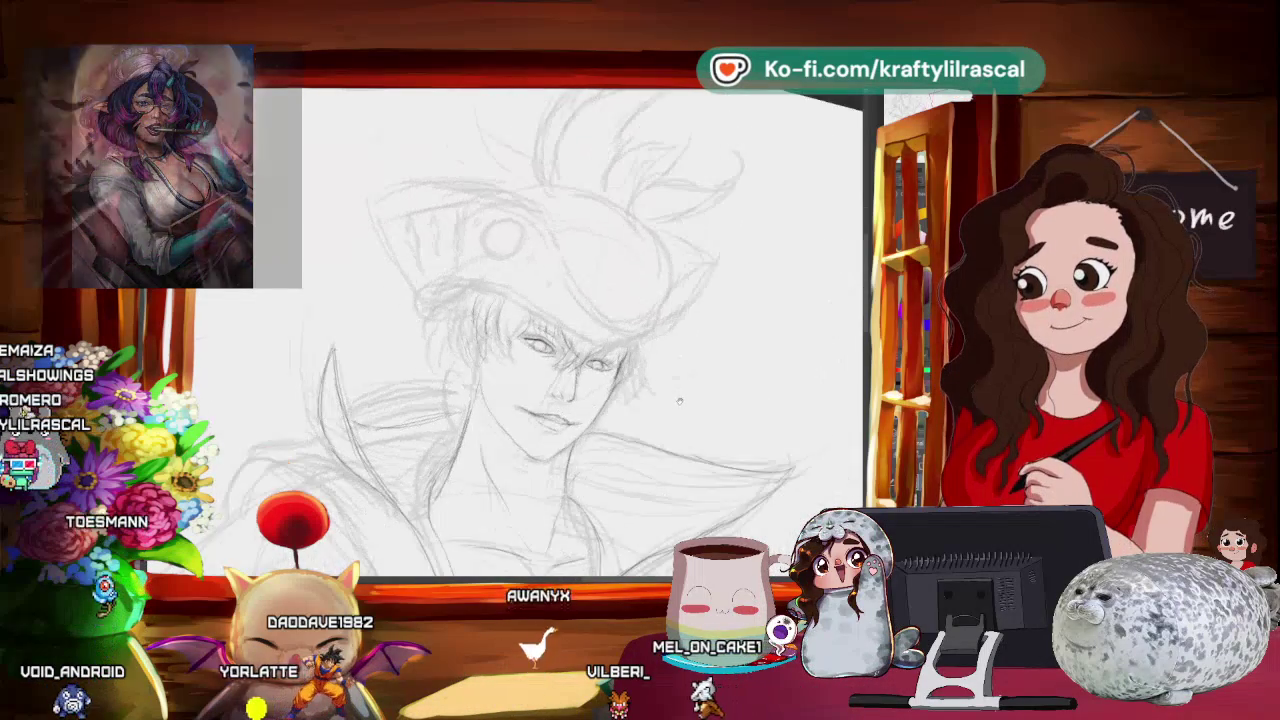
pyautogui.scroll(5, 679, 401)
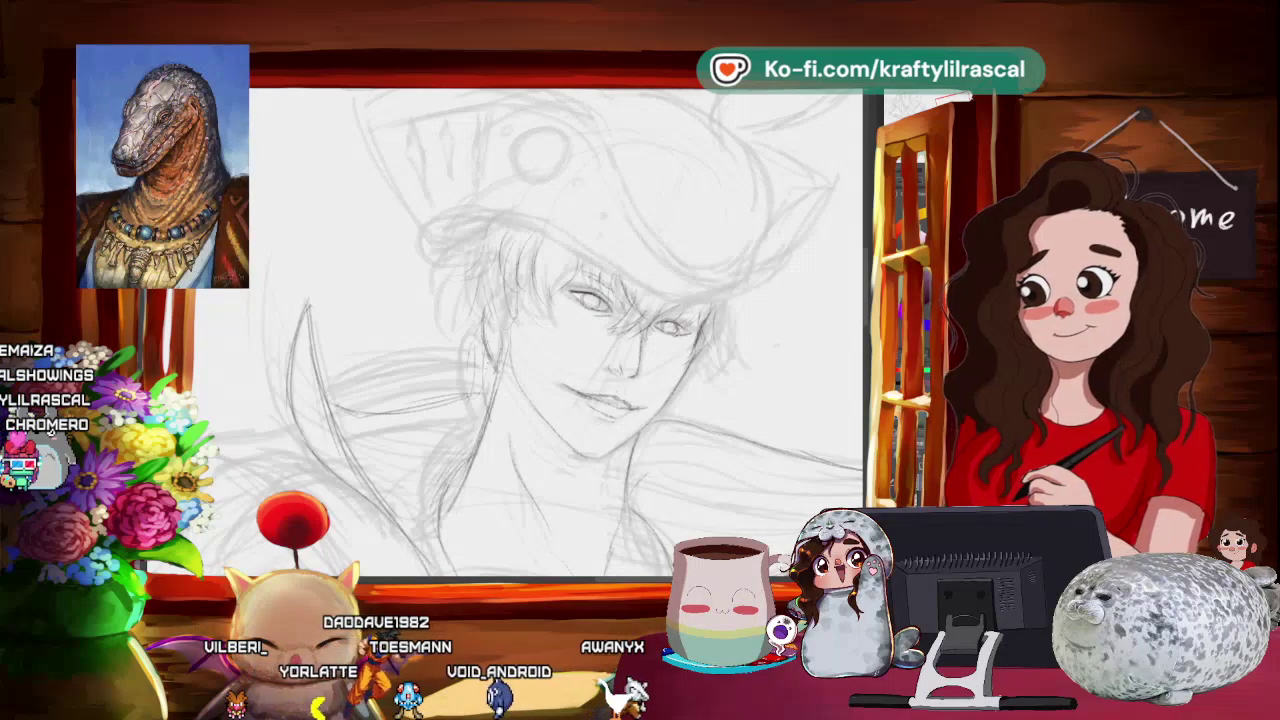
pyautogui.moveTo(562, 368)
pyautogui.mouseDown()
pyautogui.moveTo(510, 368)
pyautogui.moveTo(530, 366)
pyautogui.mouseUp()
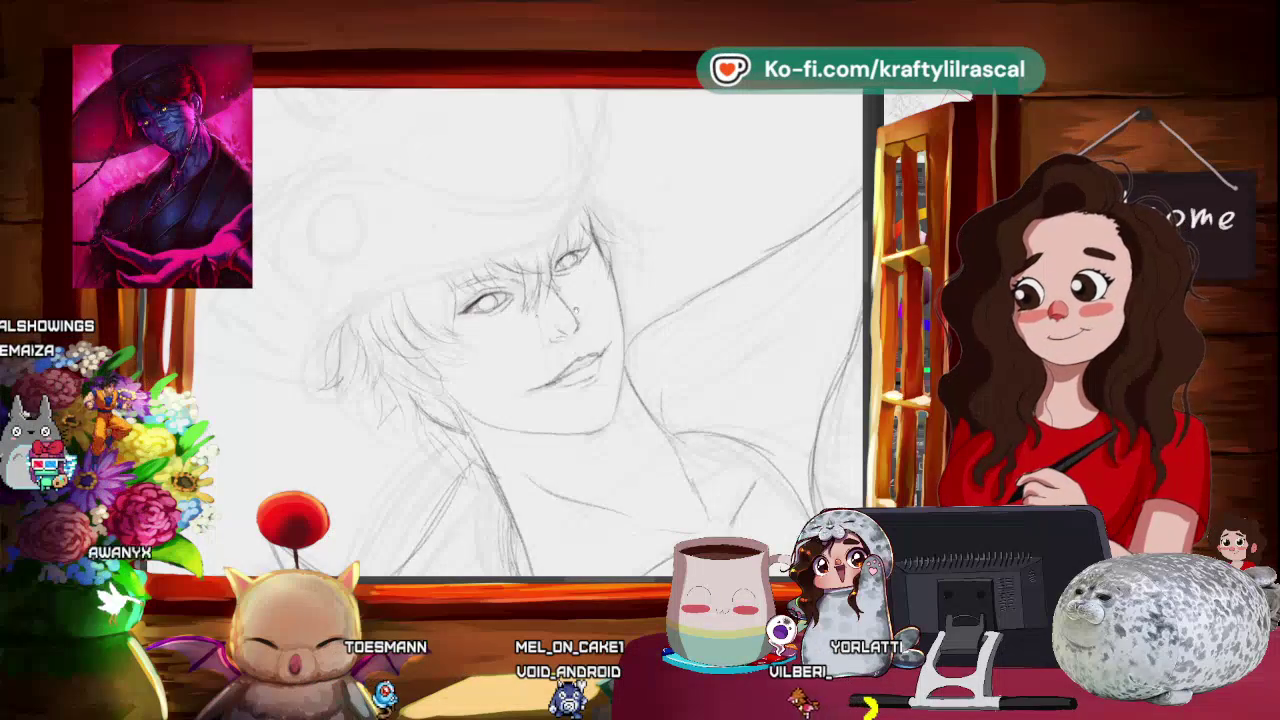
# - Pencil cleaner hair strands beside the cheek, then reset rotation and zoom out to the collar
pyautogui.press('5')
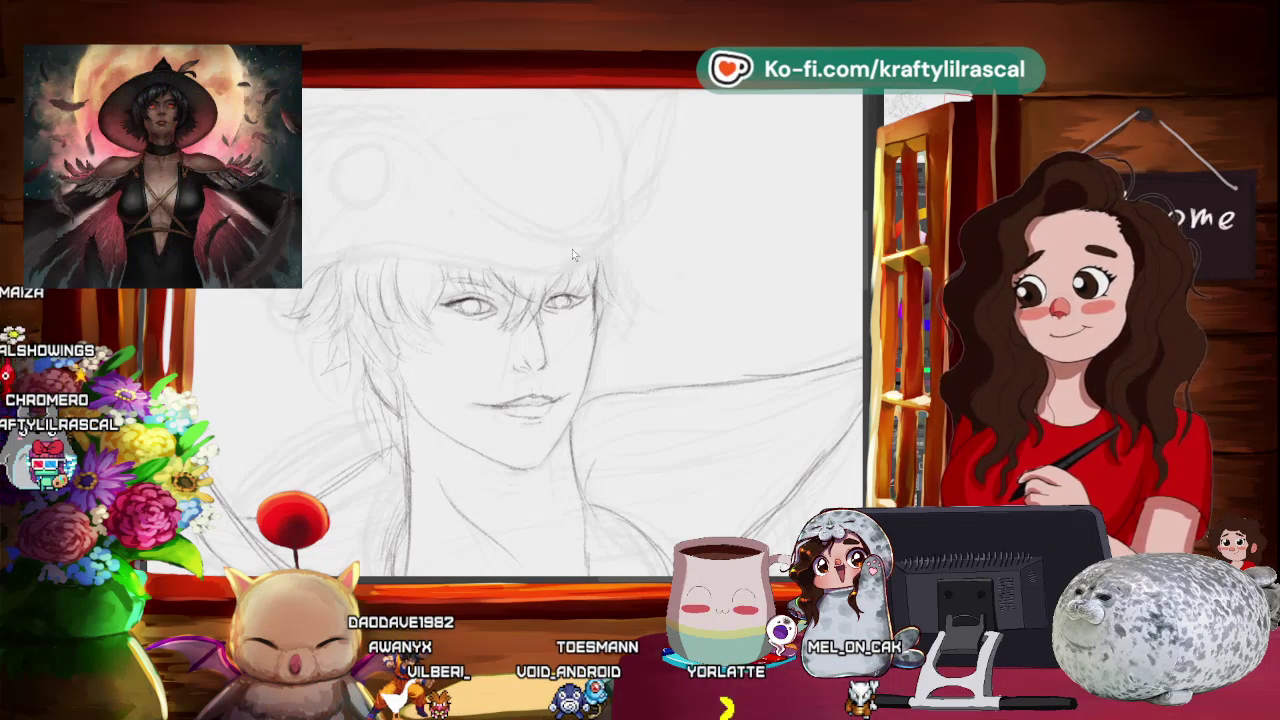
pyautogui.moveTo(573, 255); pyautogui.dragTo(572, 249)
pyautogui.scroll(-2, 630, 316)
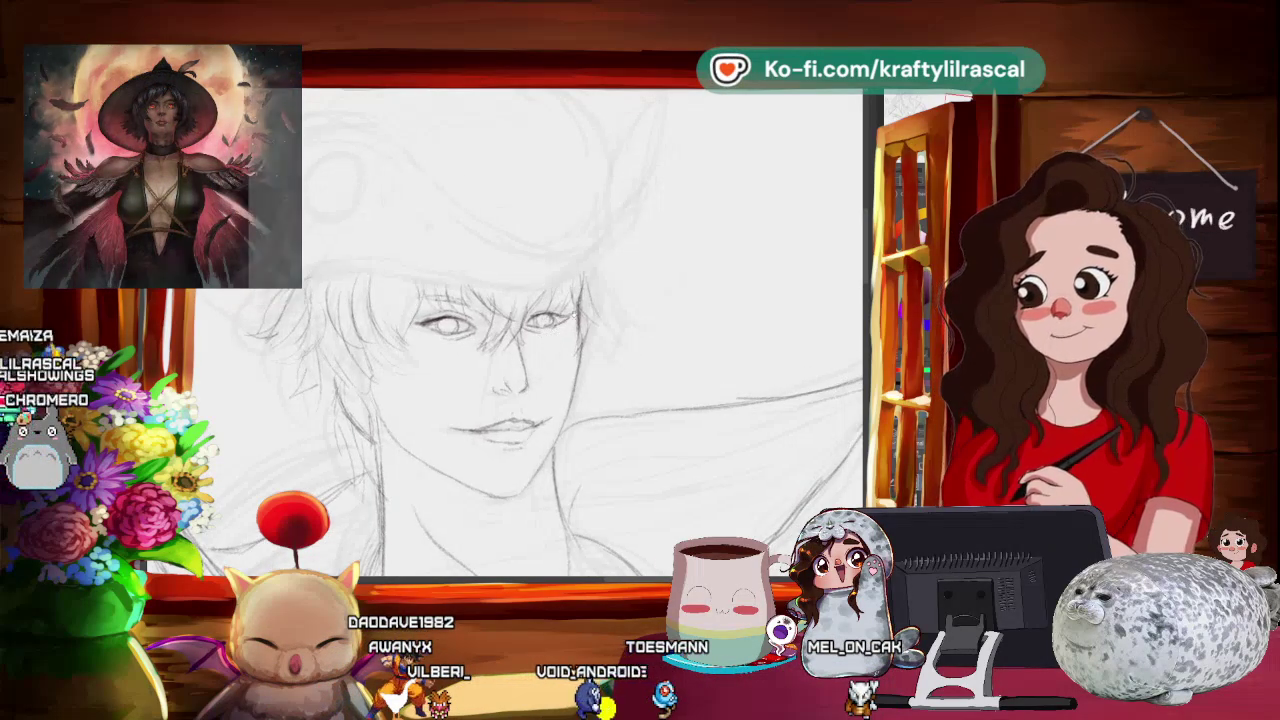
pyautogui.moveTo(630, 300)
pyautogui.mouseDown()
pyautogui.moveTo(630, 316)
pyautogui.moveTo(457, 198)
pyautogui.mouseUp()
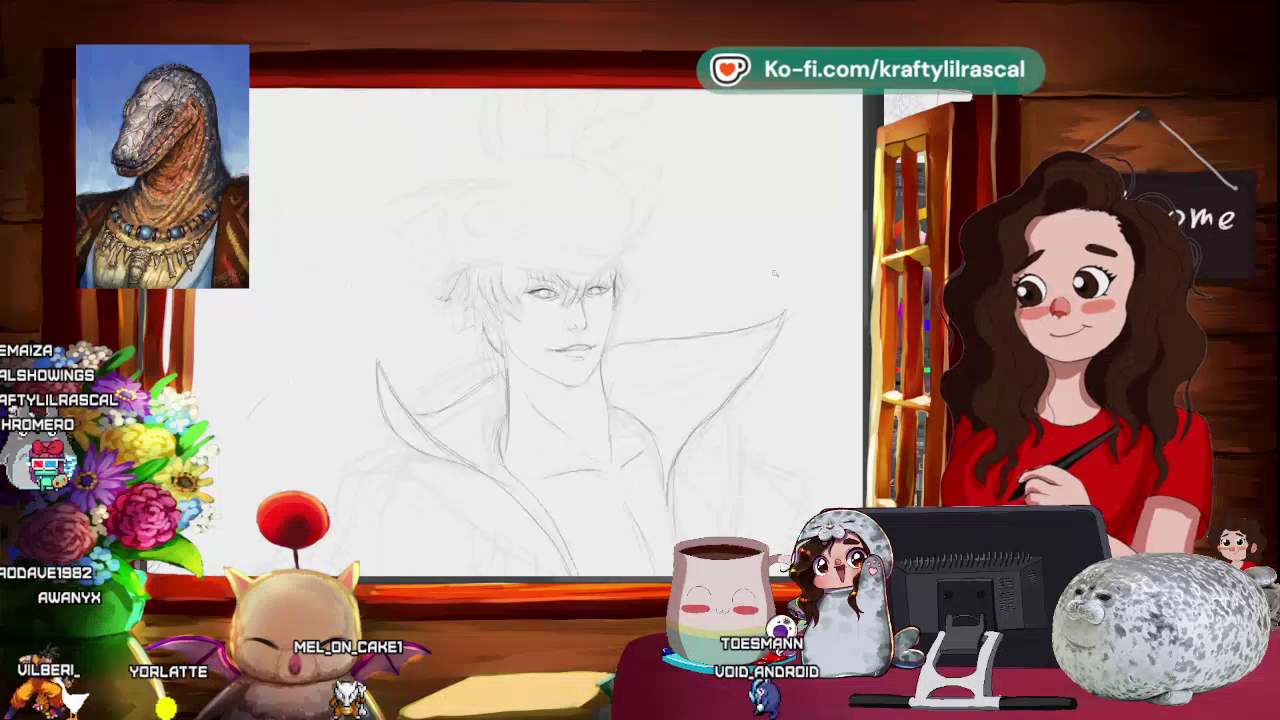
pyautogui.scroll(-3, 736, 284)
pyautogui.moveTo(736, 284); pyautogui.dragTo(619, 307)
pyautogui.scroll(3, 618, 307)
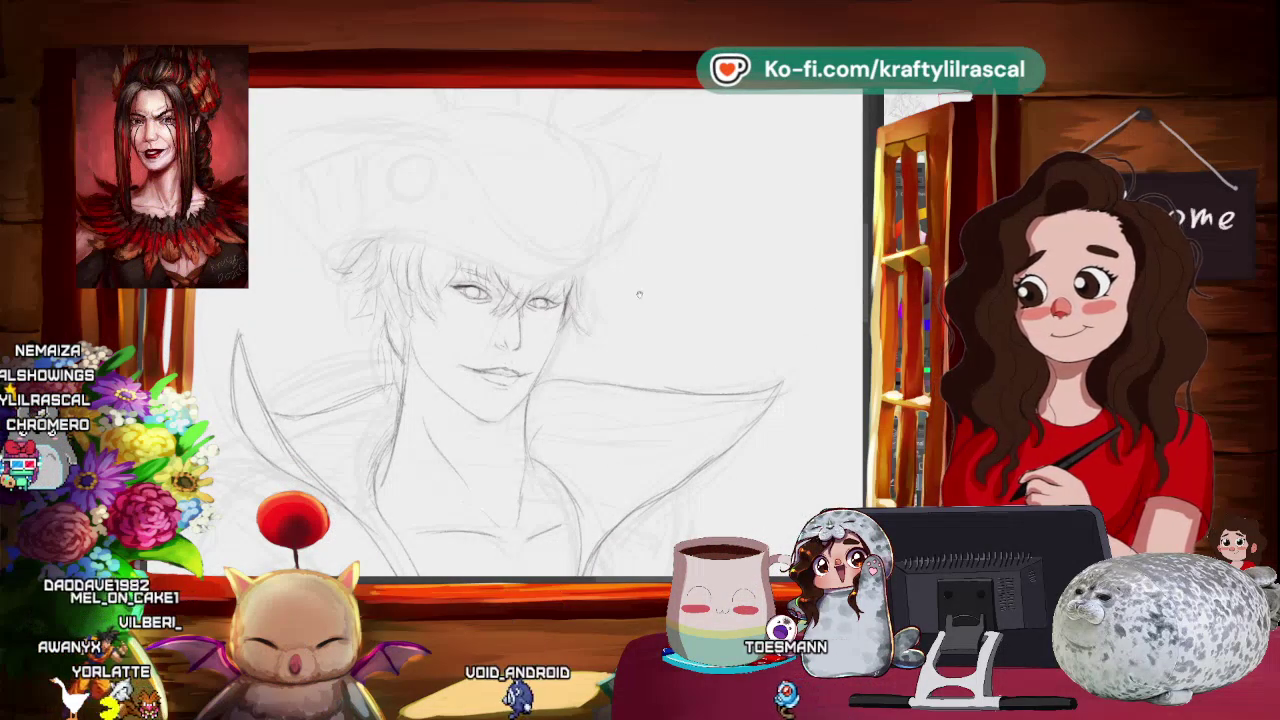
pyautogui.scroll(-3, 545, 330)
pyautogui.scroll(3, 545, 330)
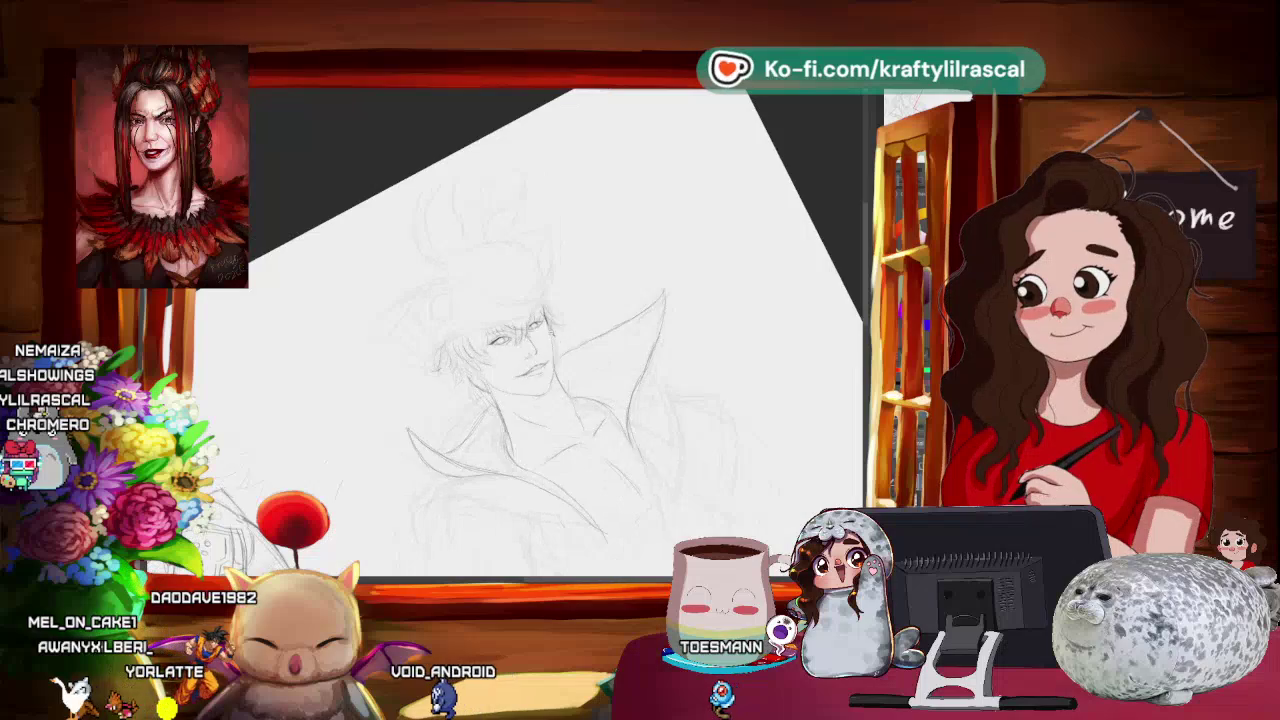
# - Rotate the canvas to angle the brim and redraw the tricorn outline with a rising plume
pyautogui.moveTo(693, 241); pyautogui.dragTo(640, 200)
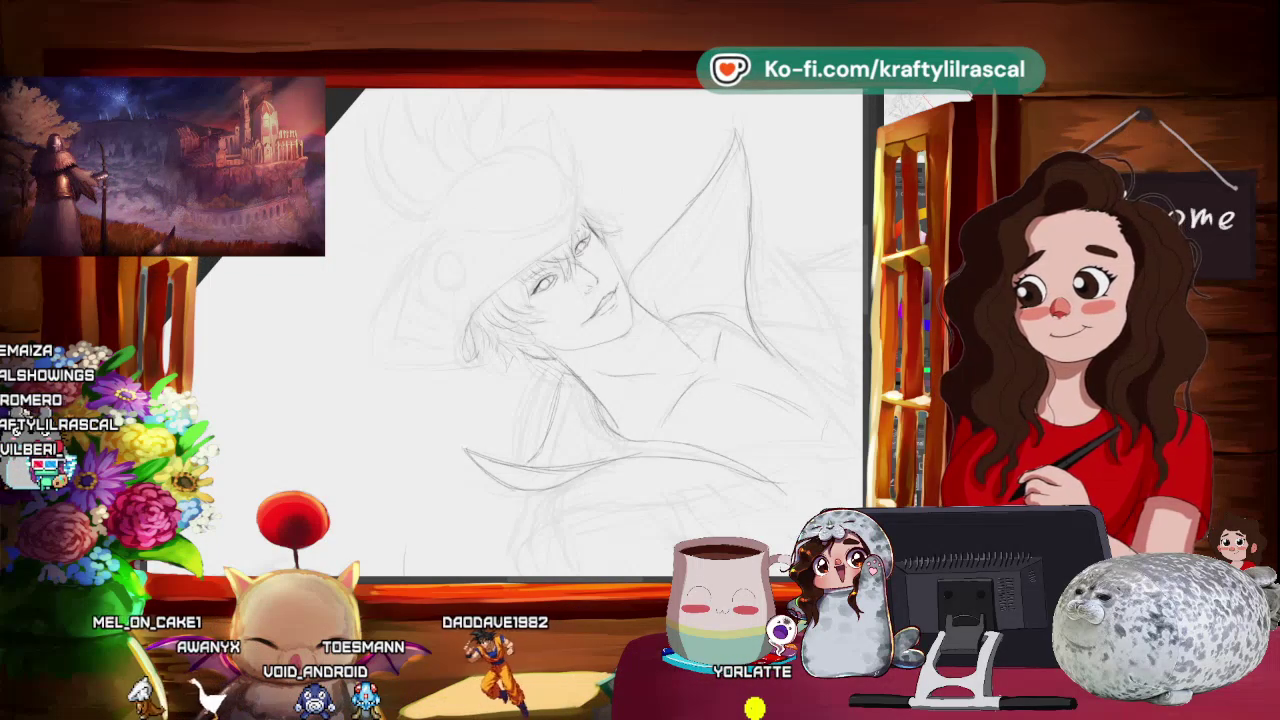
pyautogui.moveTo(560, 330)
pyautogui.mouseDown()
pyautogui.moveTo(628, 387)
pyautogui.moveTo(646, 371)
pyautogui.mouseUp()
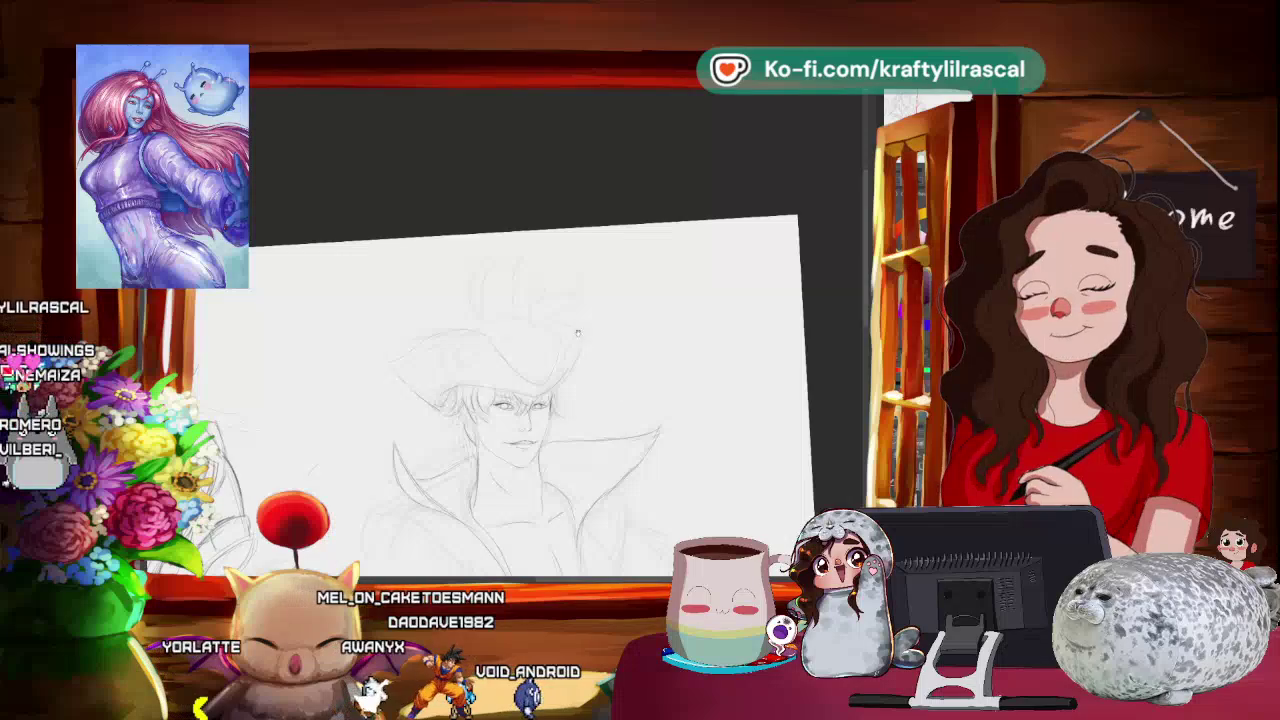
pyautogui.scroll(1, 575, 370)
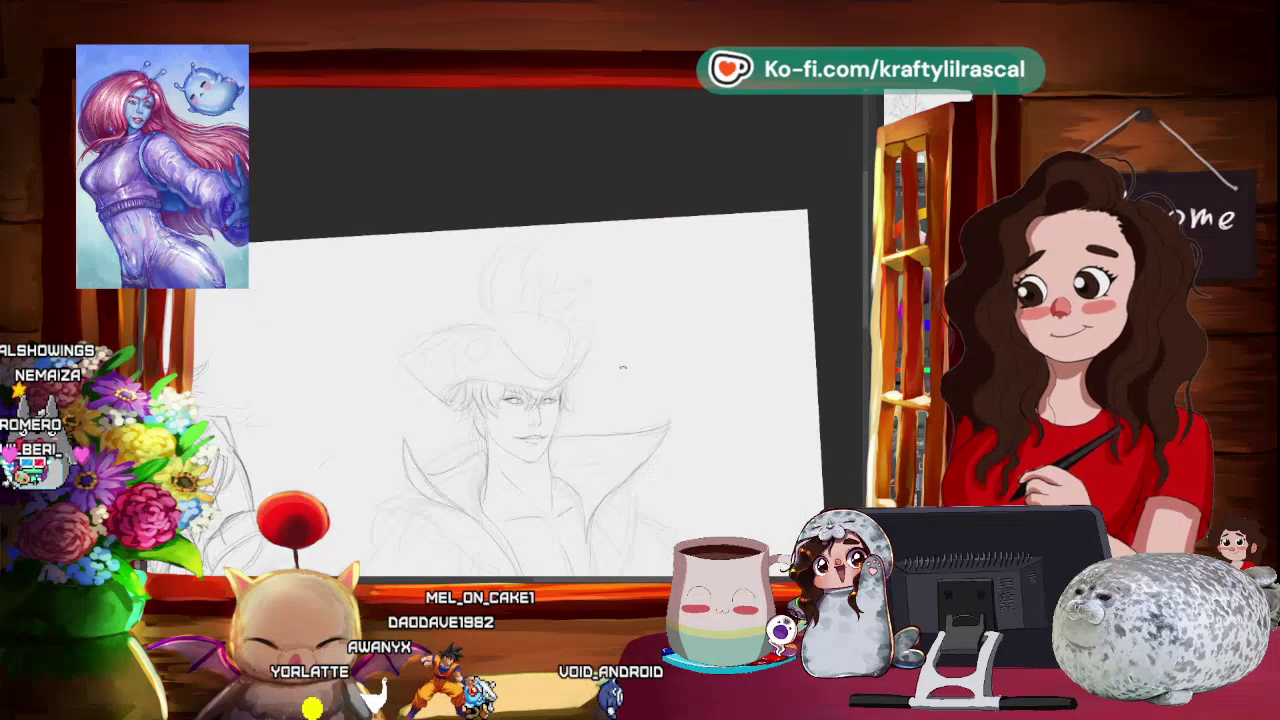
pyautogui.scroll(1, 615, 368)
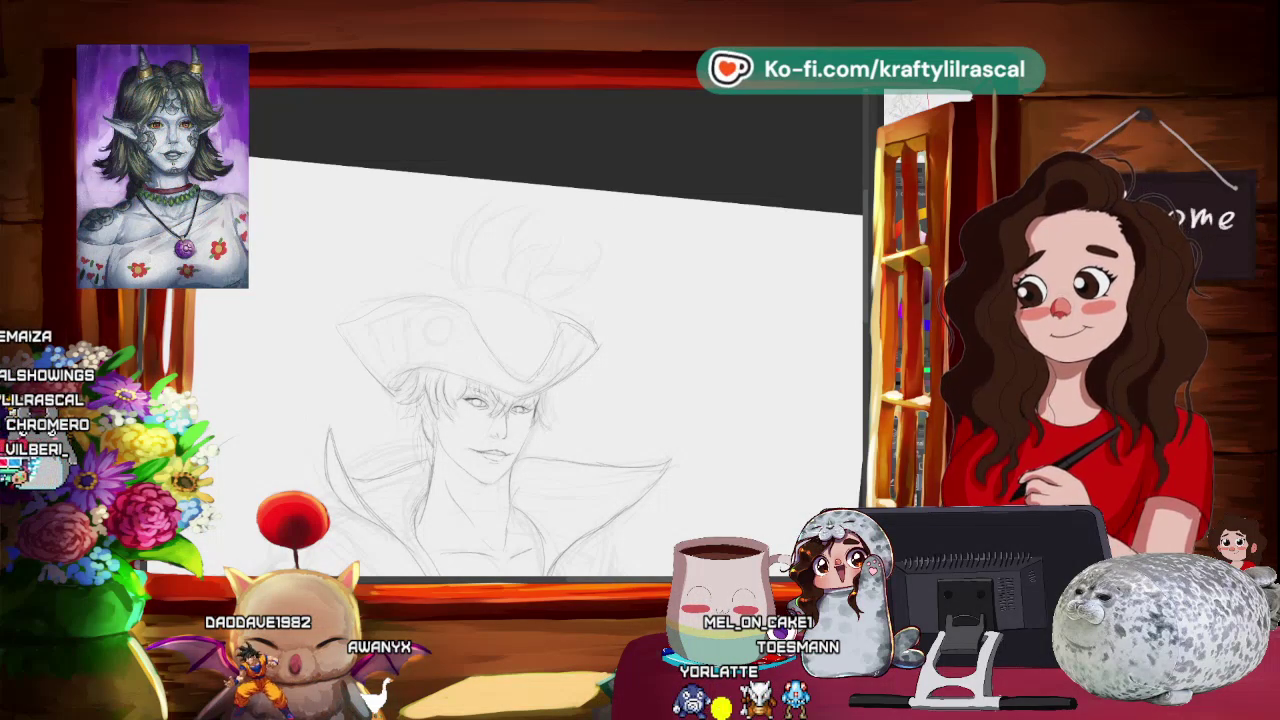
# - Shift, zoom out and tilt the canvas steeply sideways to reach the hat brim and face
pyautogui.moveTo(568, 364)
pyautogui.mouseDown()
pyautogui.moveTo(632, 348)
pyautogui.moveTo(435, 297)
pyautogui.mouseUp()
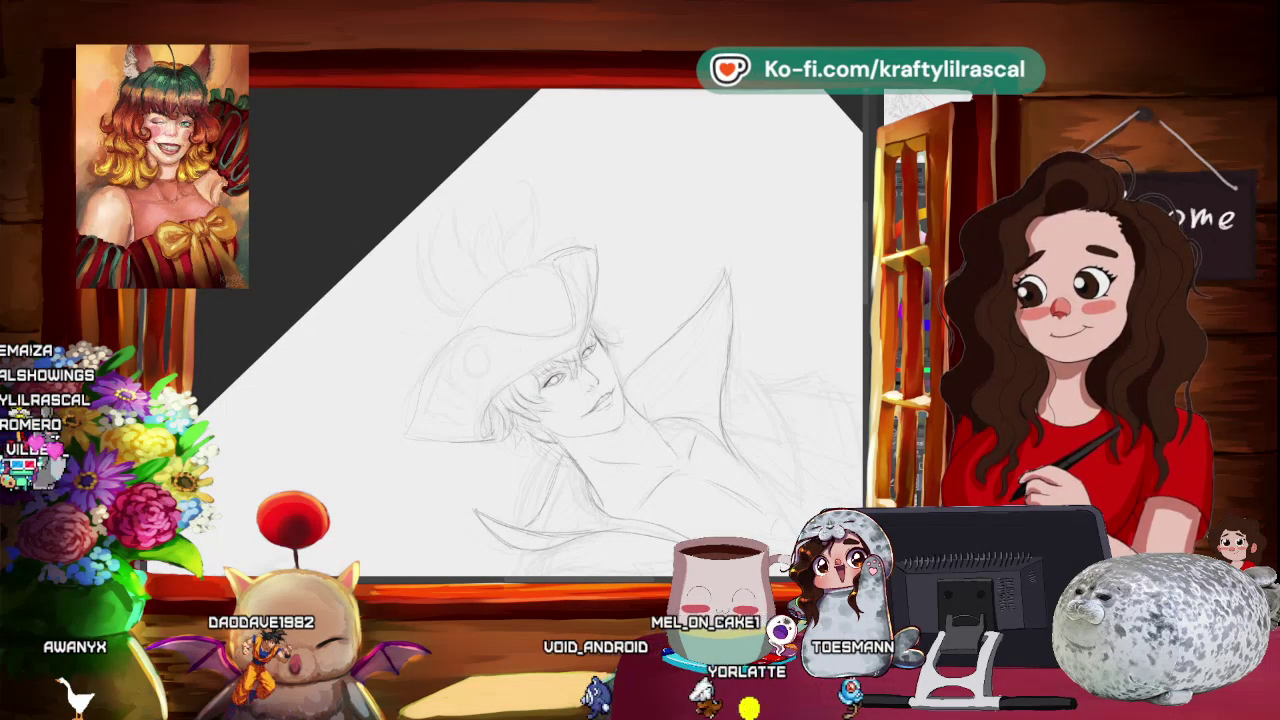
pyautogui.moveTo(684, 325)
pyautogui.mouseDown()
pyautogui.moveTo(614, 330)
pyautogui.moveTo(645, 340)
pyautogui.moveTo(630, 420)
pyautogui.mouseUp()
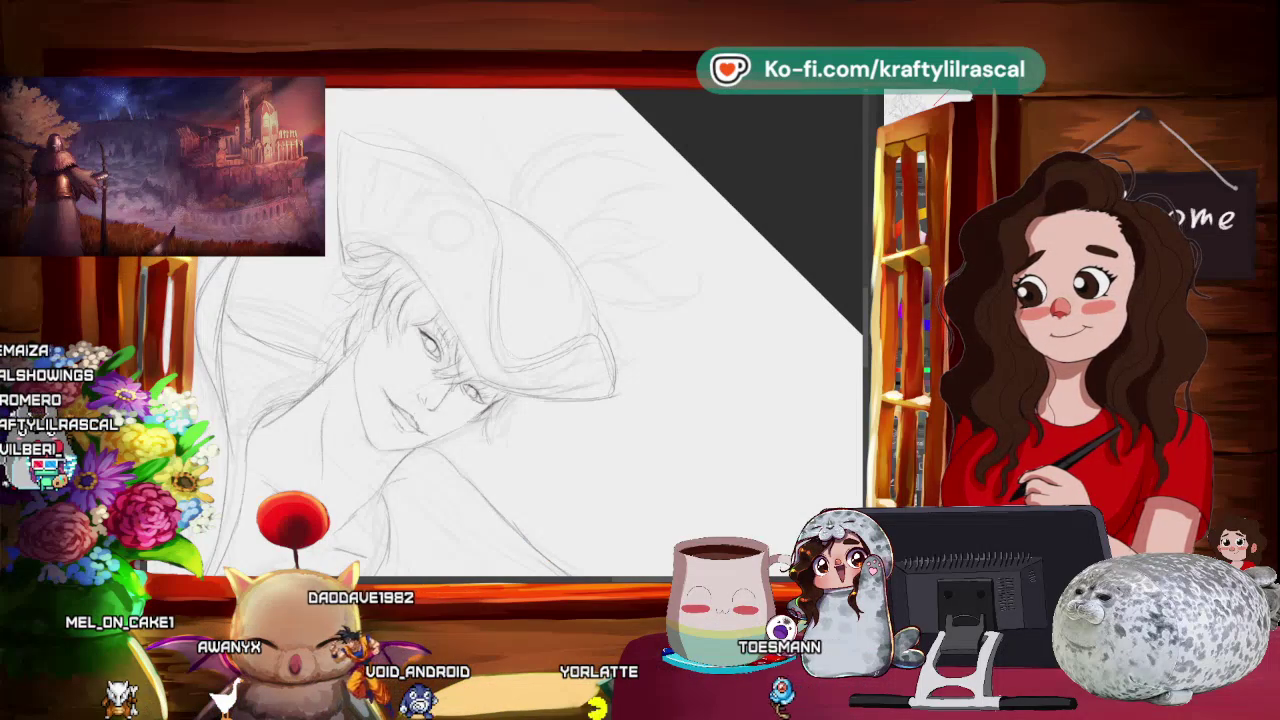
pyautogui.moveTo(530, 330)
pyautogui.mouseDown()
pyautogui.moveTo(587, 172)
pyautogui.moveTo(660, 368)
pyautogui.mouseUp()
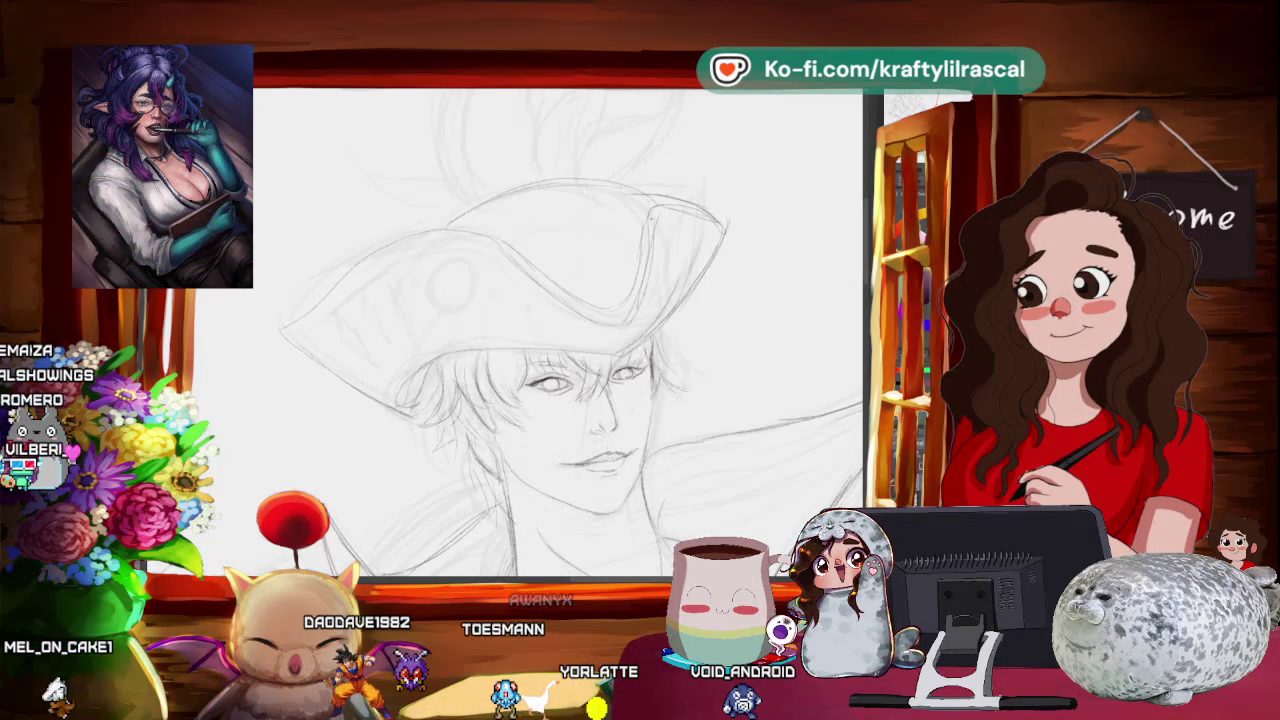
pyautogui.moveTo(493, 231)
pyautogui.mouseDown()
pyautogui.moveTo(453, 229)
pyautogui.moveTo(475, 231)
pyautogui.mouseUp()
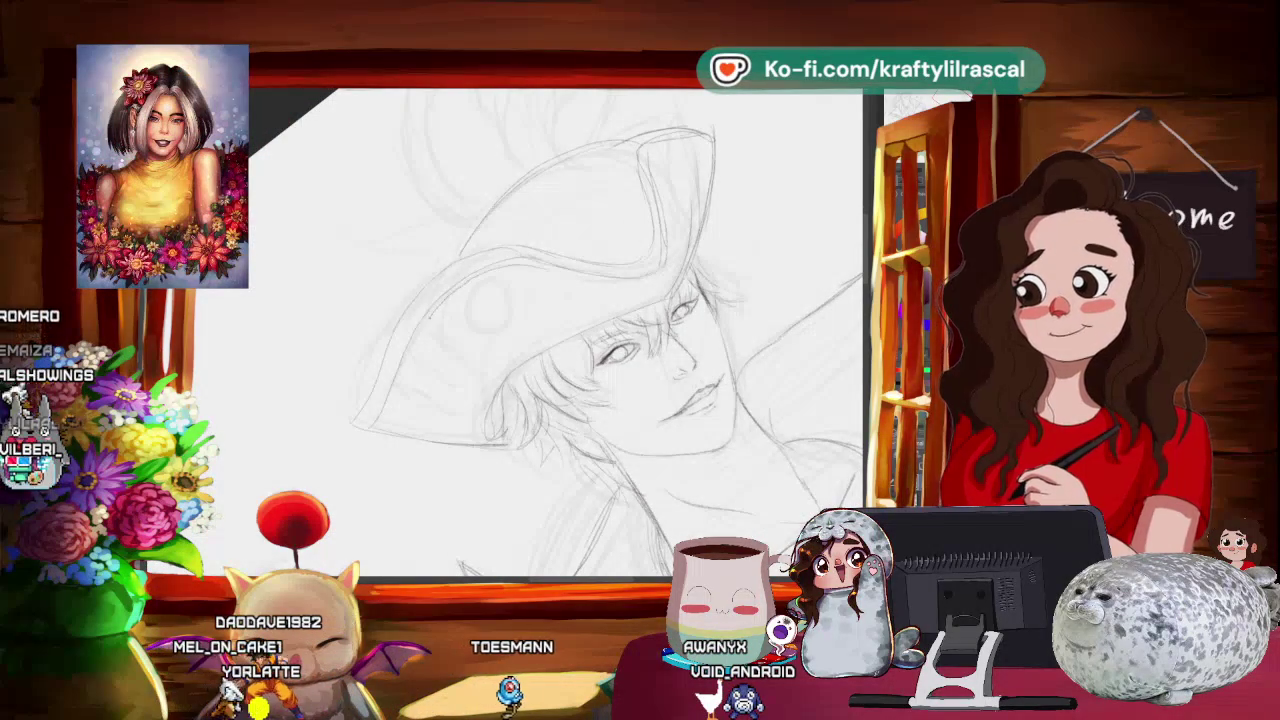
pyautogui.moveTo(399, 399)
pyautogui.mouseDown()
pyautogui.moveTo(618, 372)
pyautogui.moveTo(711, 276)
pyautogui.moveTo(422, 228)
pyautogui.mouseUp()
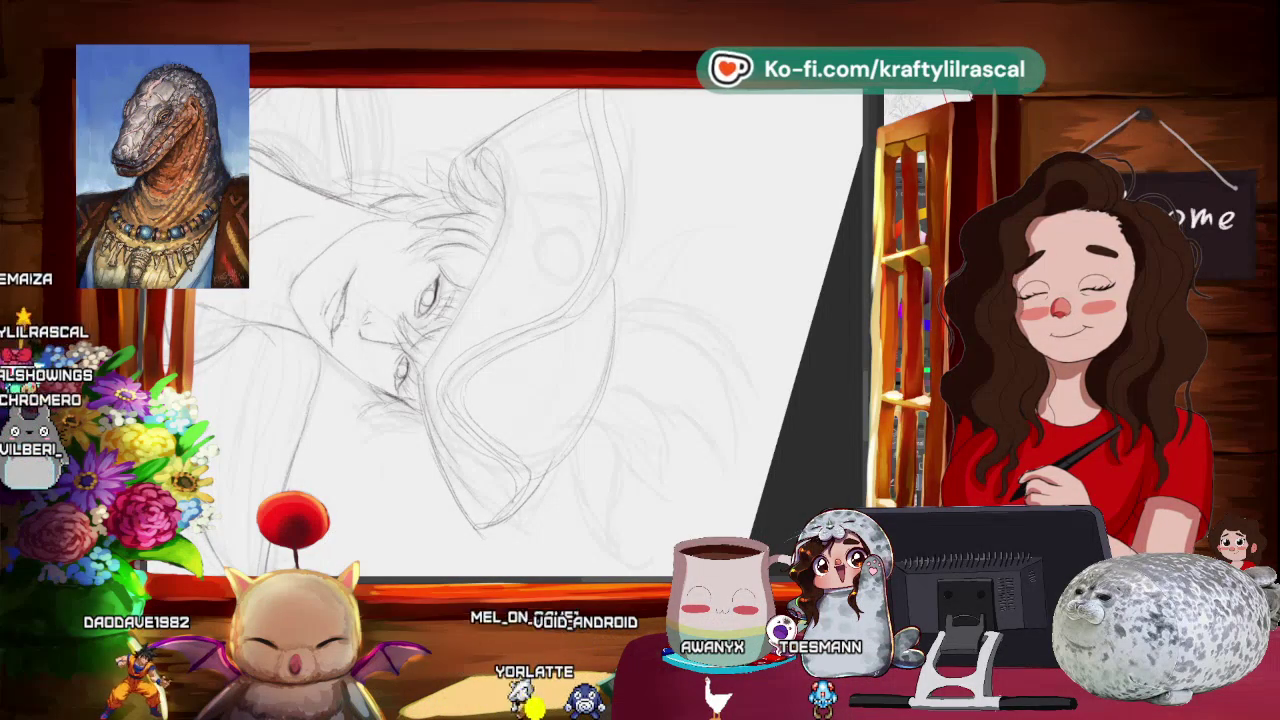
pyautogui.moveTo(530, 330); pyautogui.dragTo(600, 250)
# - Re-angle the canvas and pencil a spiral shell and trailing bead dots along the brim
pyautogui.moveTo(540, 330); pyautogui.dragTo(480, 360)
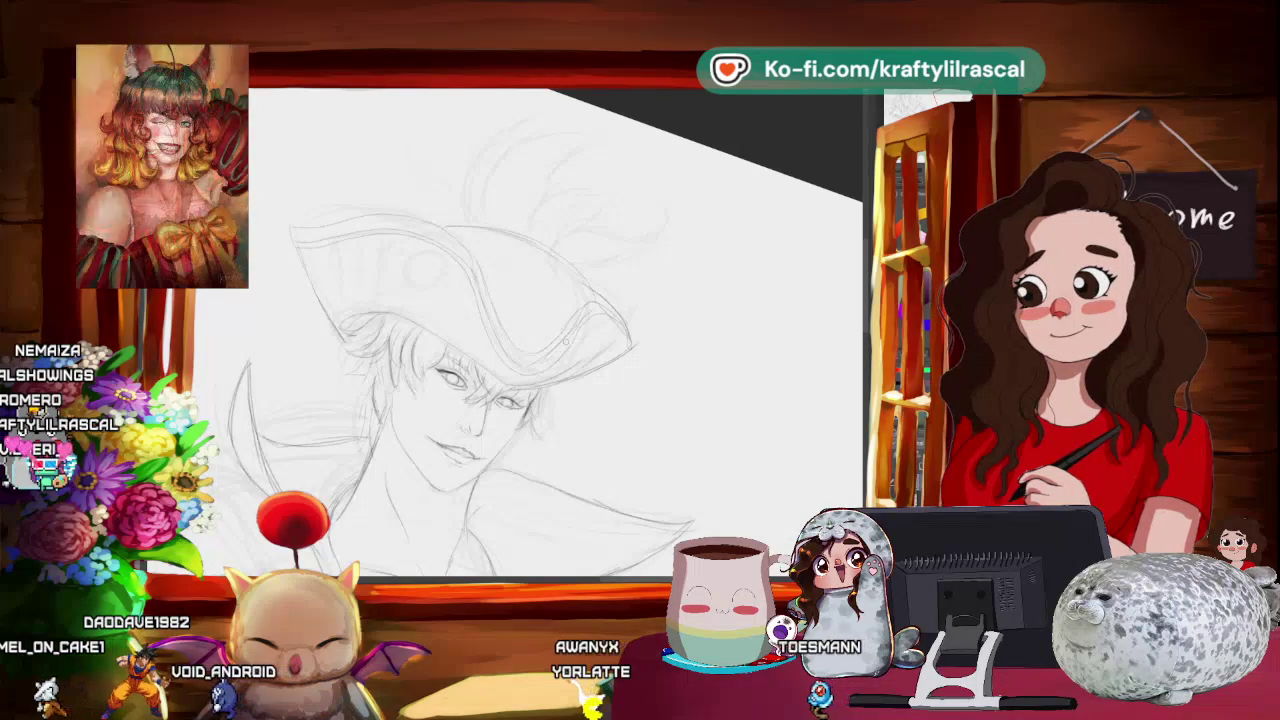
pyautogui.moveTo(540, 330); pyautogui.dragTo(500, 350)
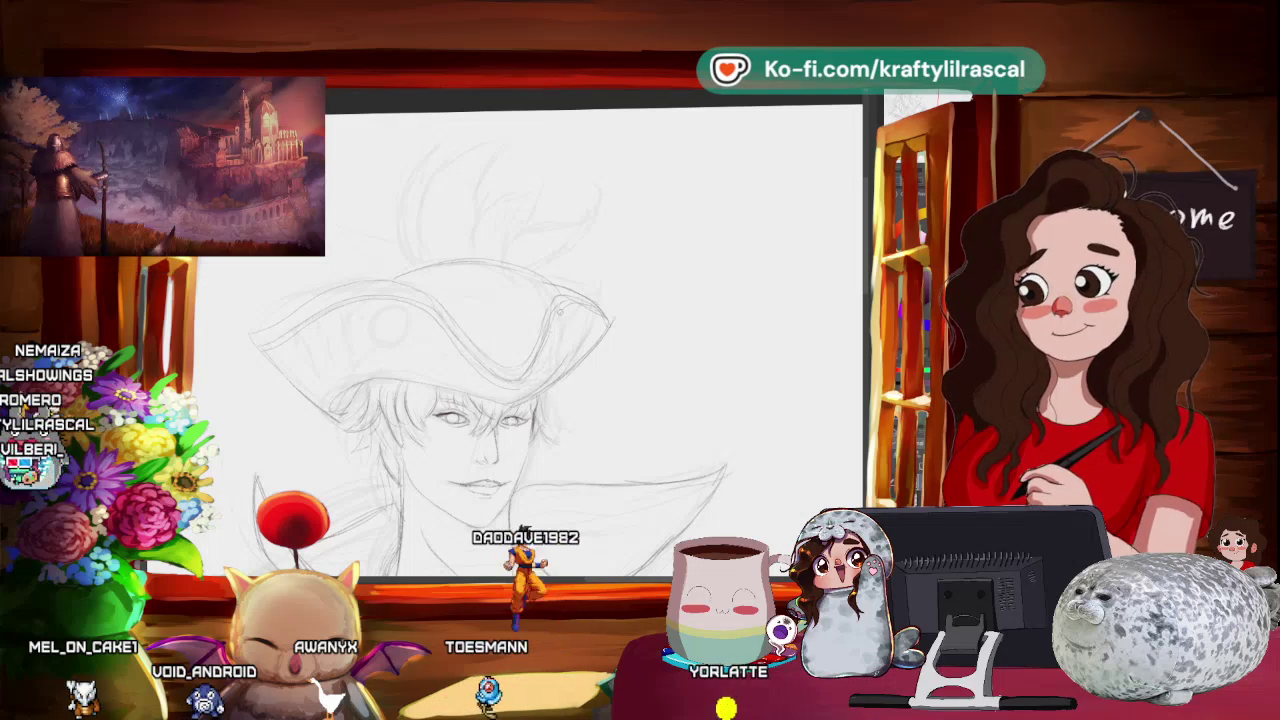
pyautogui.moveTo(546, 340); pyautogui.dragTo(348, 214)
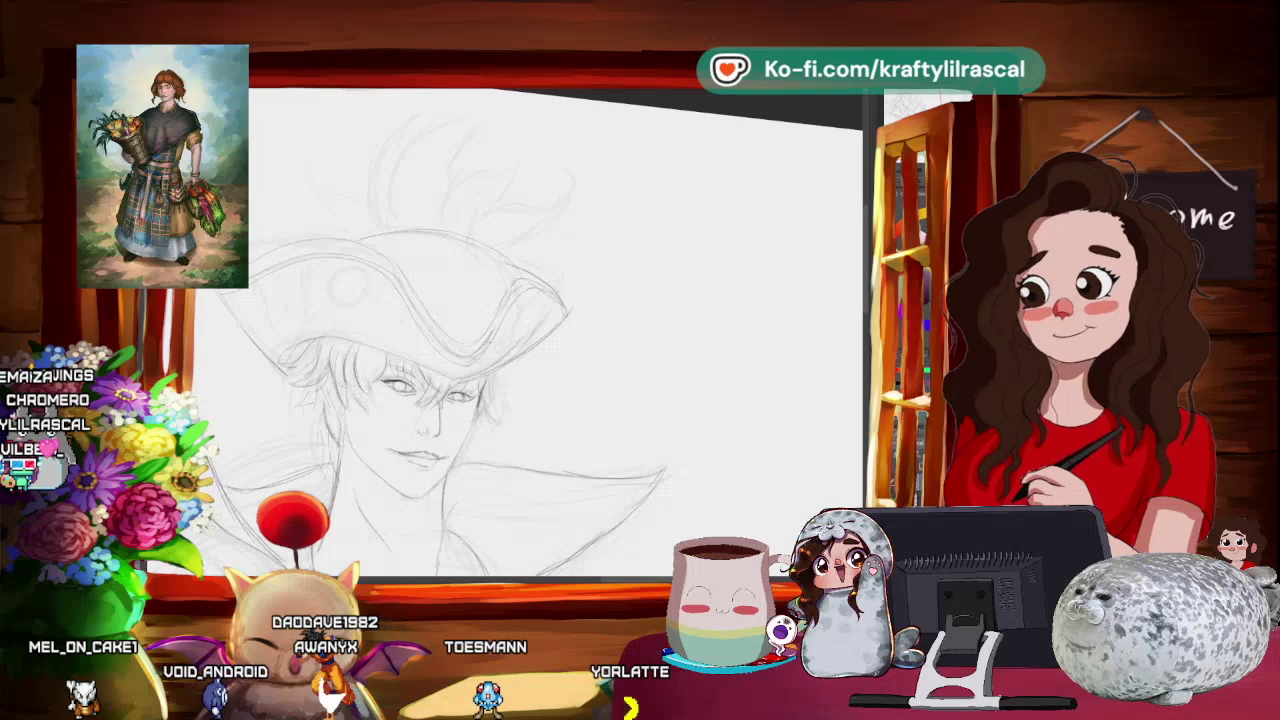
pyautogui.moveTo(623, 262); pyautogui.dragTo(390, 312)
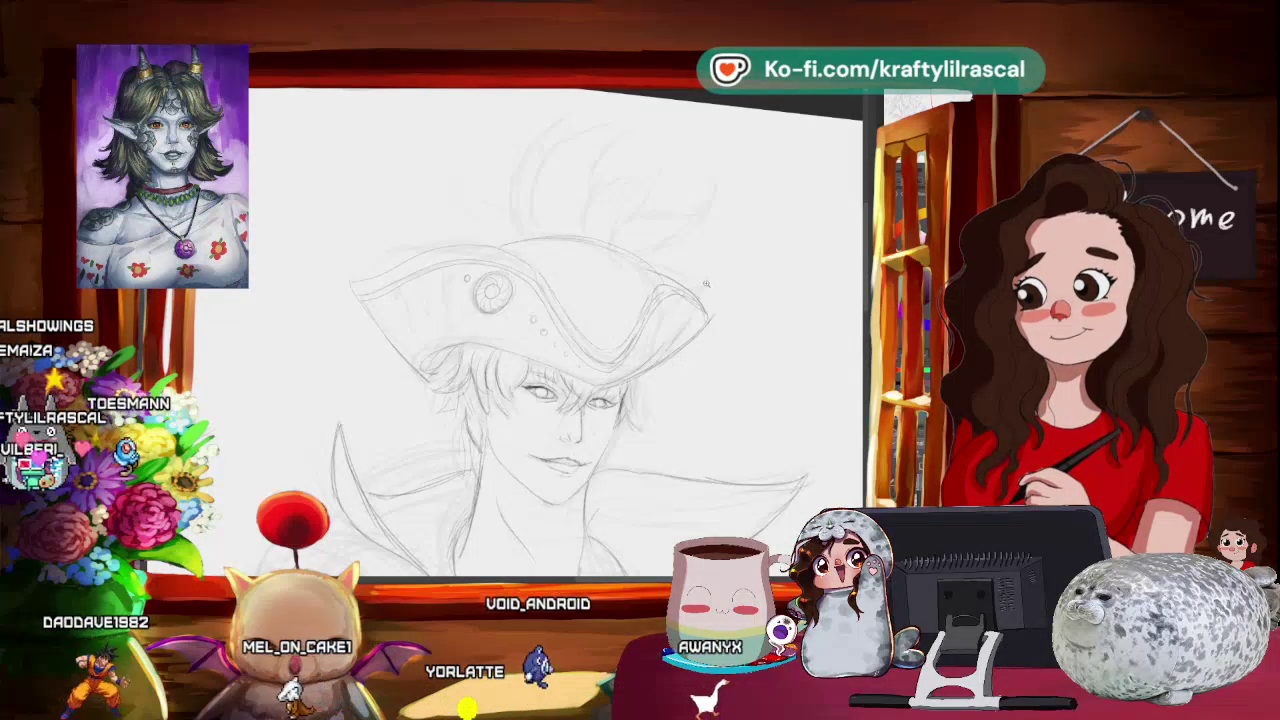
# - Tilt the canvas about 30° counter-clockwise to work on the hat brim
pyautogui.scroll(-5, 790, 260)
pyautogui.scroll(2, 790, 260)
pyautogui.scroll(2, 740, 300)
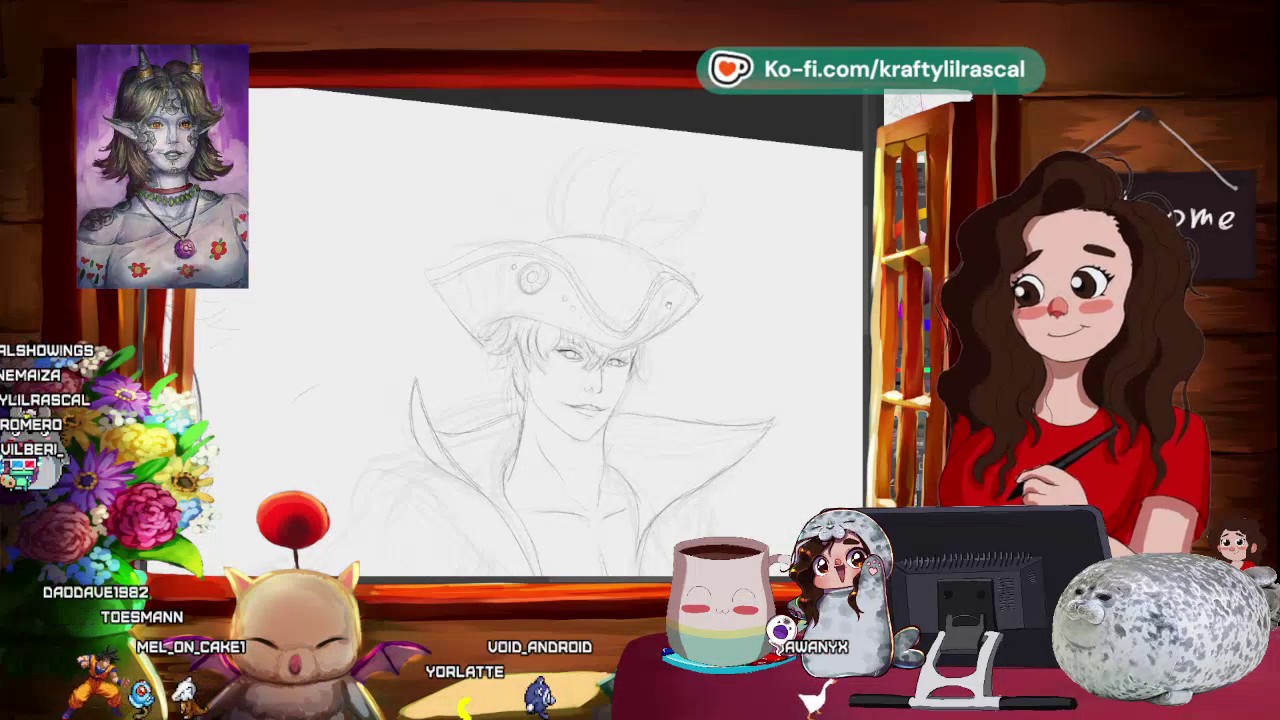
pyautogui.scroll(1, 702, 320)
pyautogui.moveTo(702, 320)
pyautogui.mouseDown()
pyautogui.moveTo(640, 420)
pyautogui.moveTo(560, 370)
pyautogui.mouseUp()
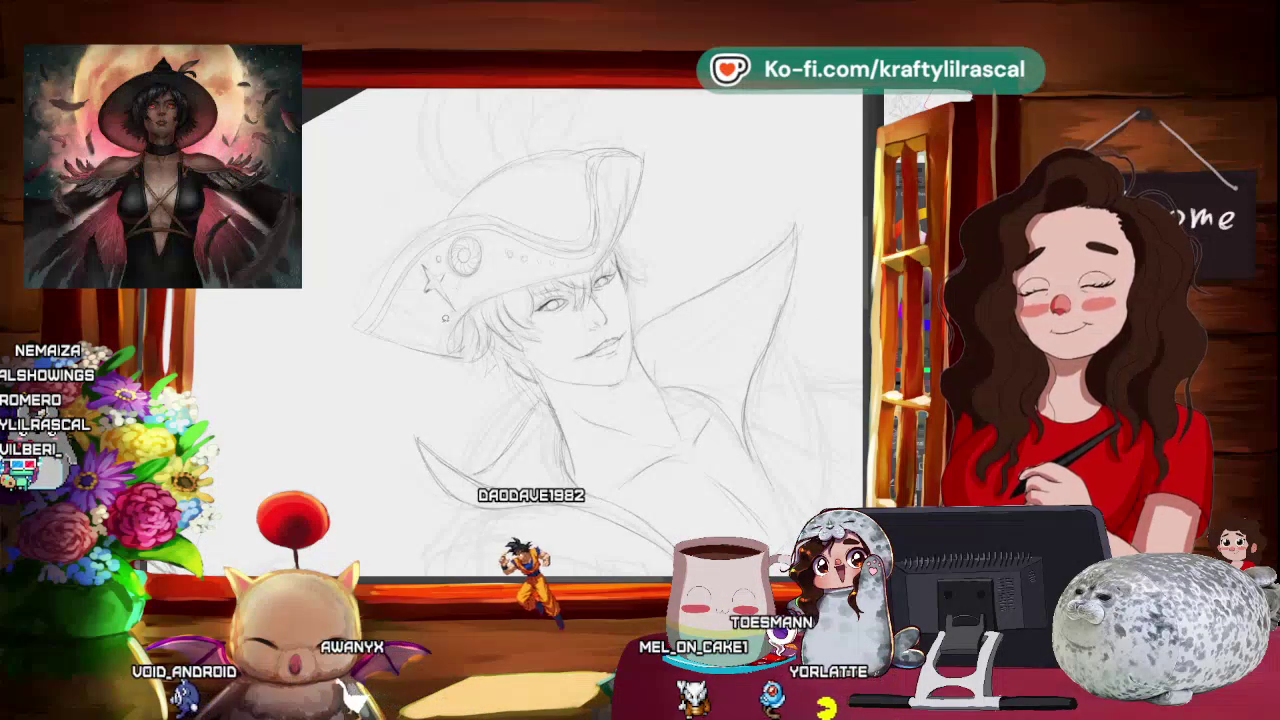
# - Lasso-select the new brim star, resize and reposition it, then zoom out to the whole figure
pyautogui.moveTo(425, 255)
pyautogui.mouseDown()
pyautogui.moveTo(440, 305)
pyautogui.moveTo(462, 300)
pyautogui.mouseUp()
pyautogui.click(497, 344)
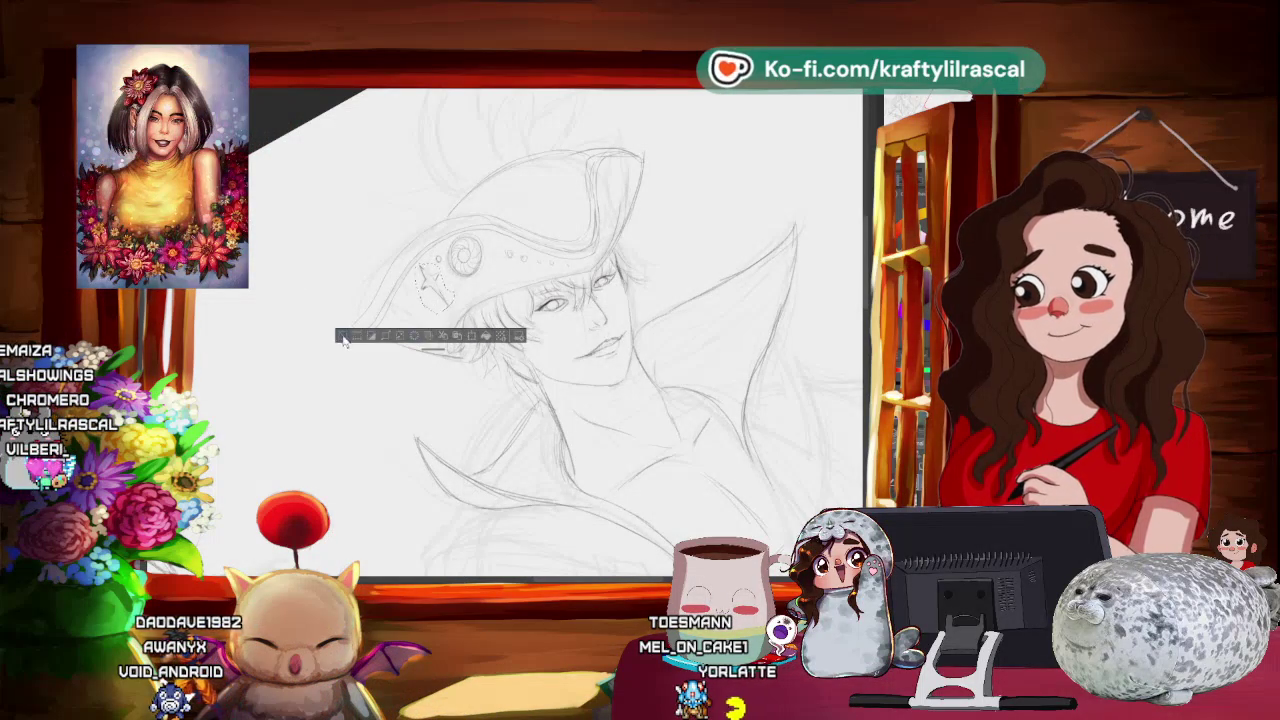
pyautogui.hotkey('ctrl', 'd')
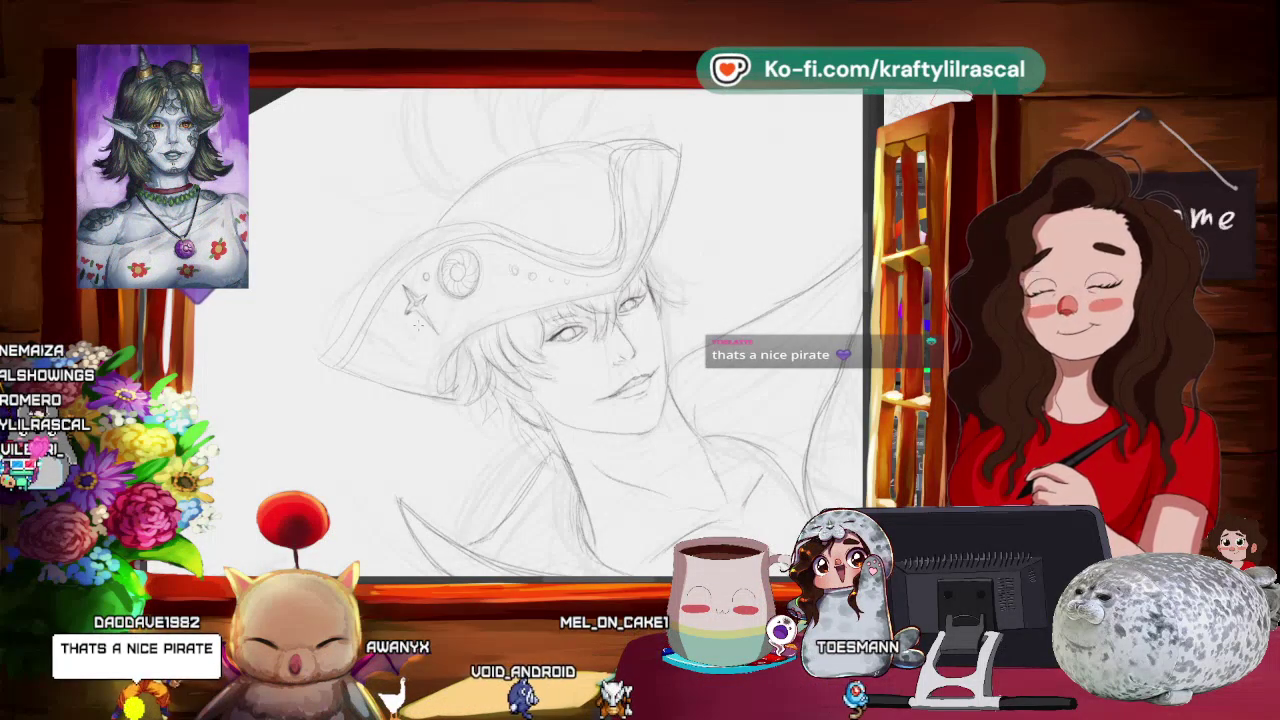
pyautogui.moveTo(430, 350)
pyautogui.mouseDown()
pyautogui.moveTo(619, 225)
pyautogui.moveTo(630, 260)
pyautogui.moveTo(688, 226)
pyautogui.mouseUp()
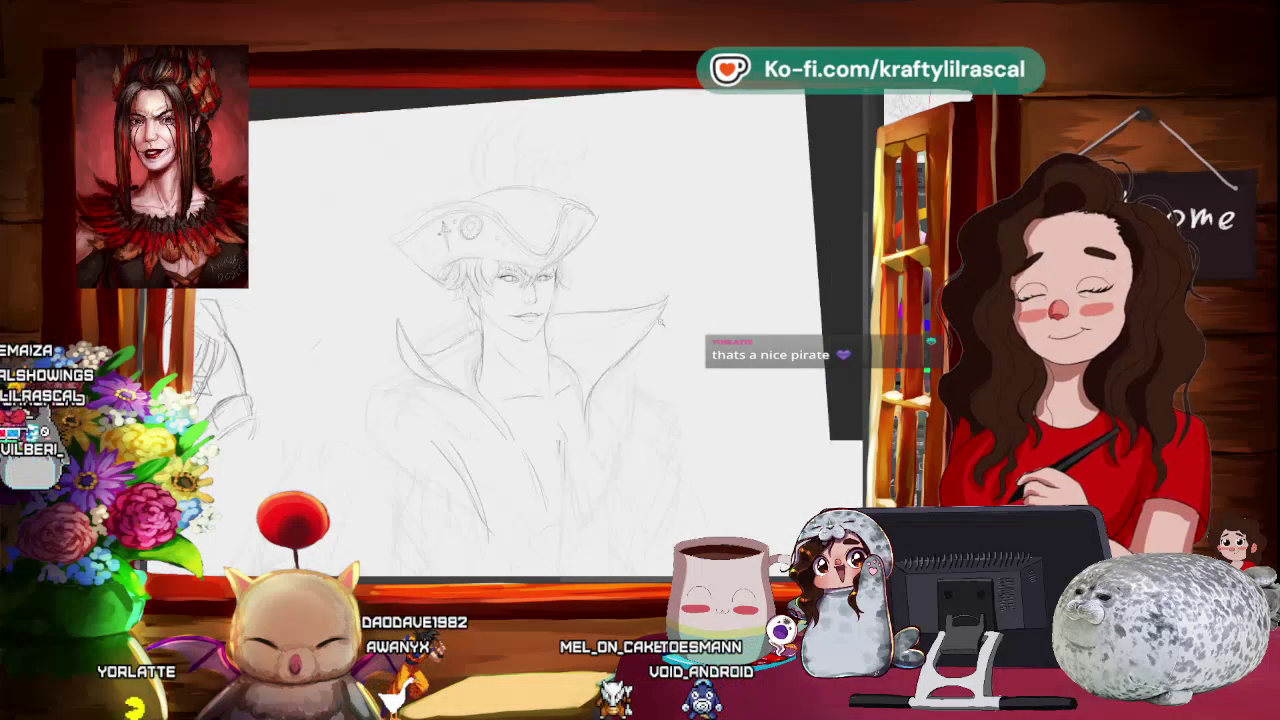
pyautogui.moveTo(660, 323); pyautogui.dragTo(640, 300)
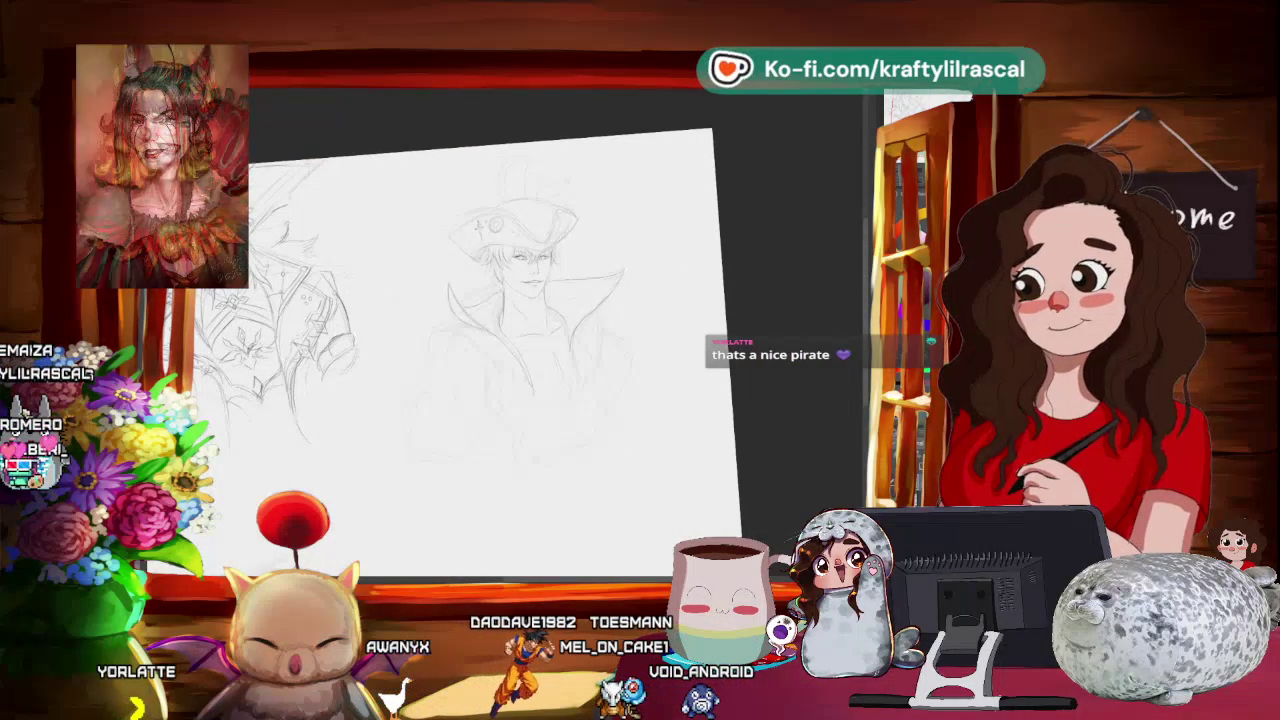
pyautogui.hotkey('alt', 'Tab')
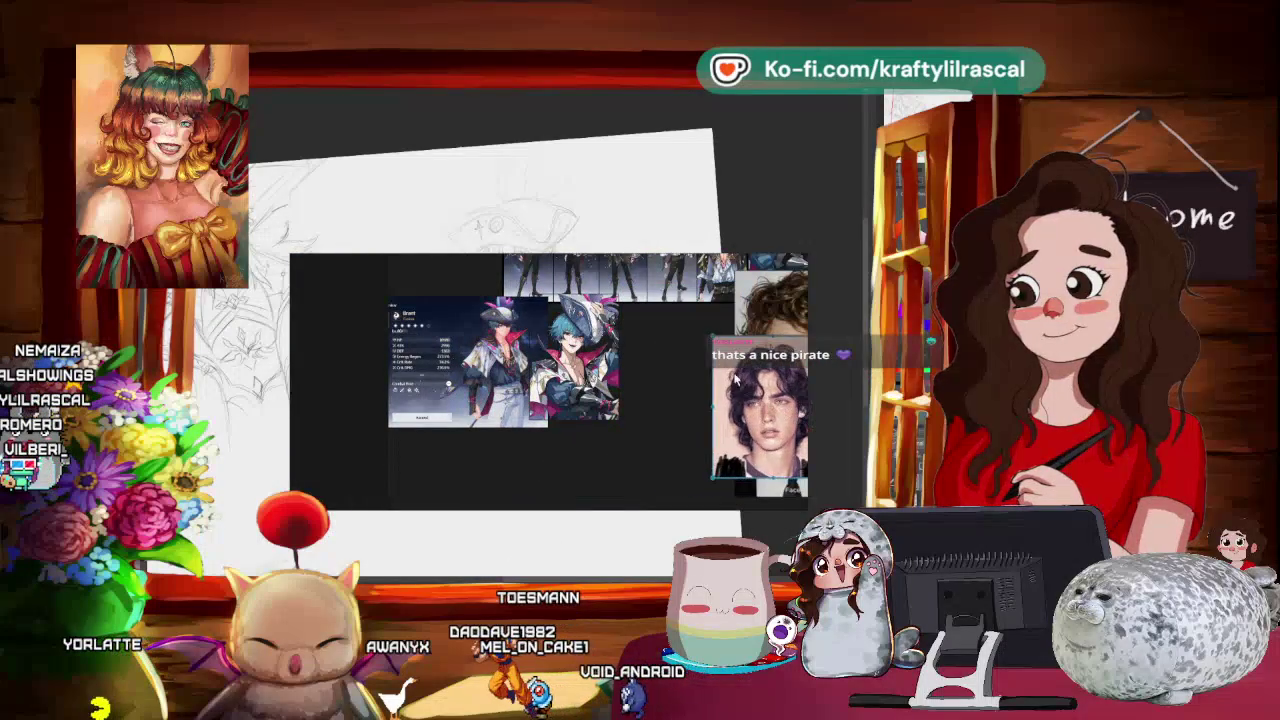
pyautogui.moveTo(681, 300)
pyautogui.mouseDown()
pyautogui.moveTo(704, 325)
pyautogui.moveTo(663, 383)
pyautogui.mouseUp()
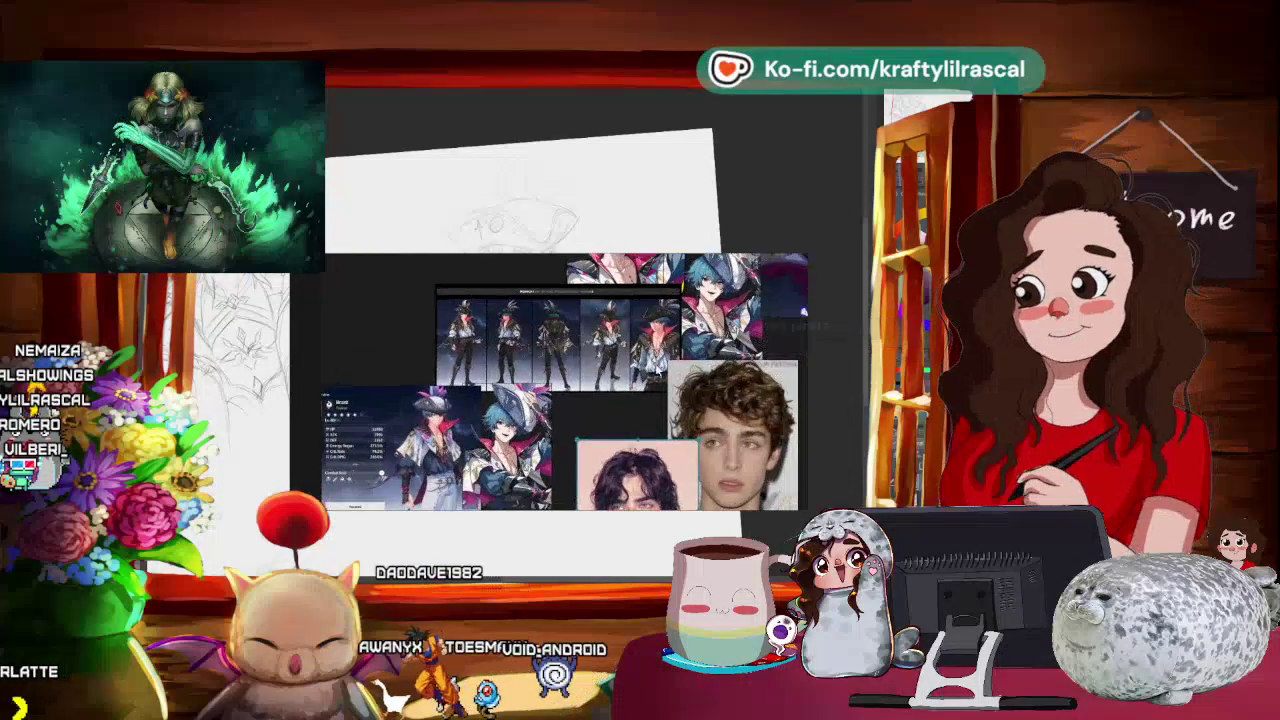
pyautogui.scroll(3, 548, 391)
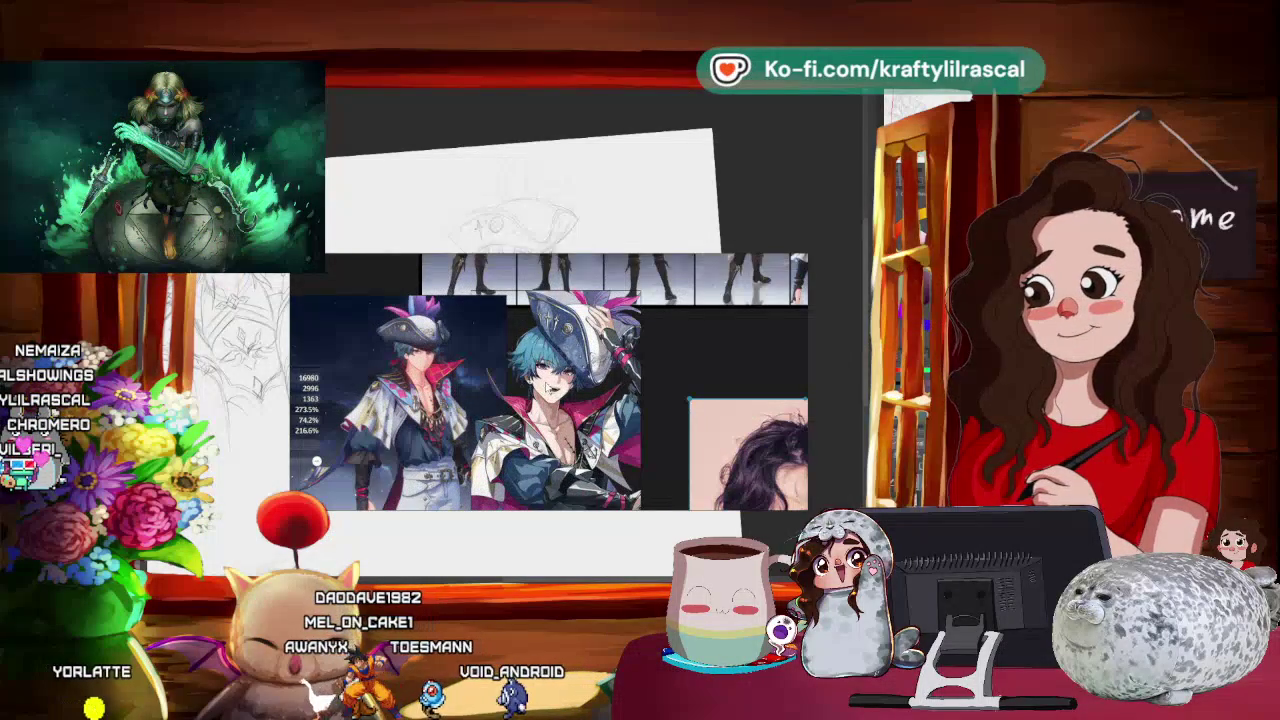
pyautogui.scroll(-1, 548, 391)
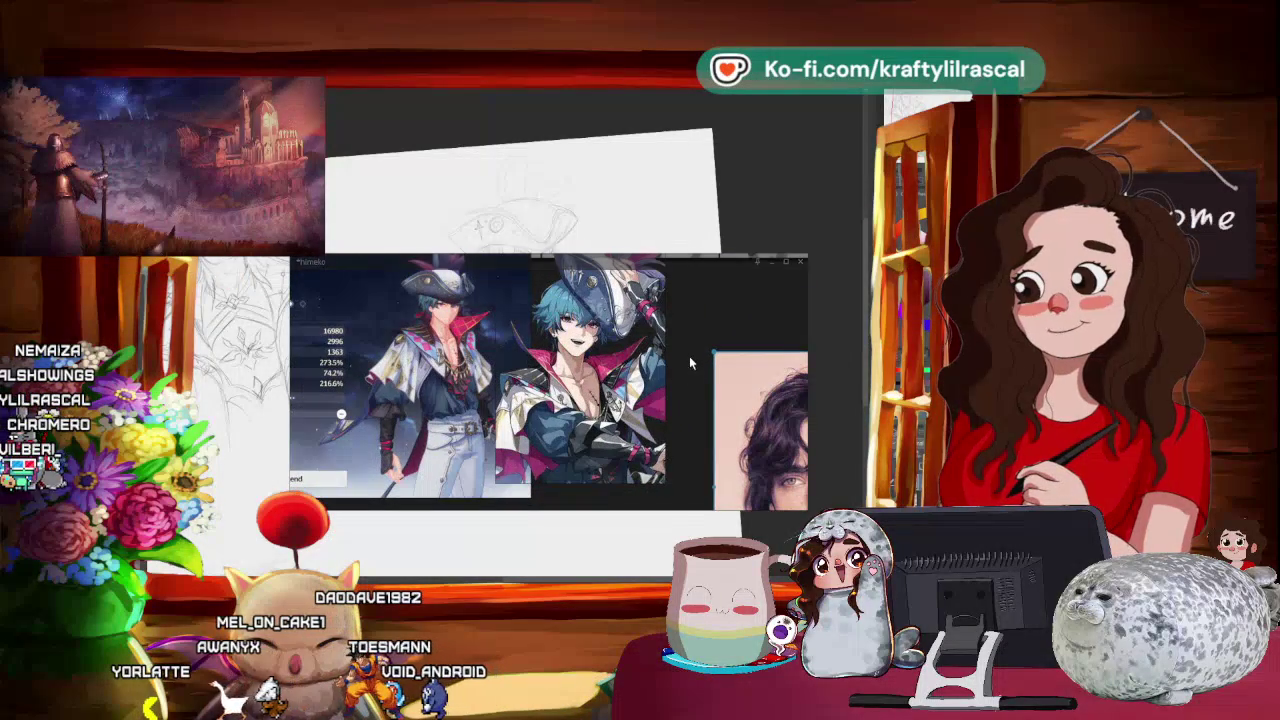
pyautogui.moveTo(600, 262); pyautogui.dragTo(689, 90)
pyautogui.hotkey('alt', 'Tab')
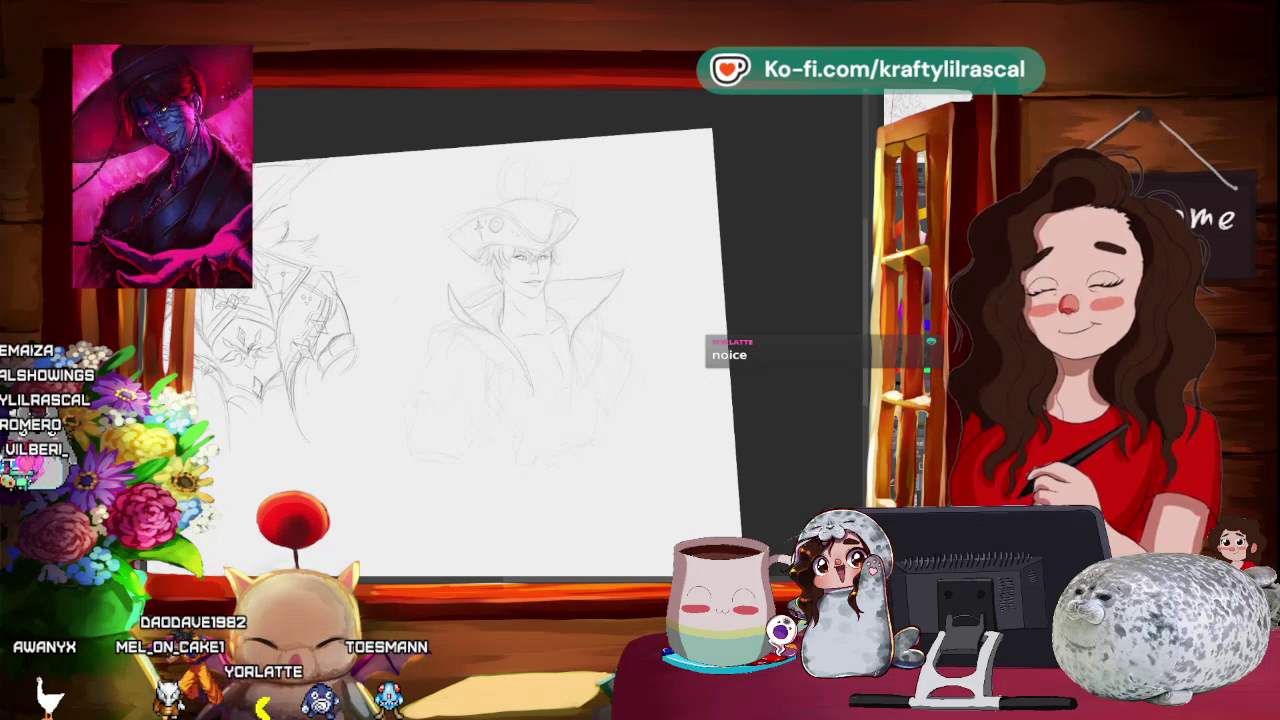
# - Reset the canvas rotation upright, zoom in on the hat, and add a small pencil stroke
pyautogui.scroll(3, 593, 275)
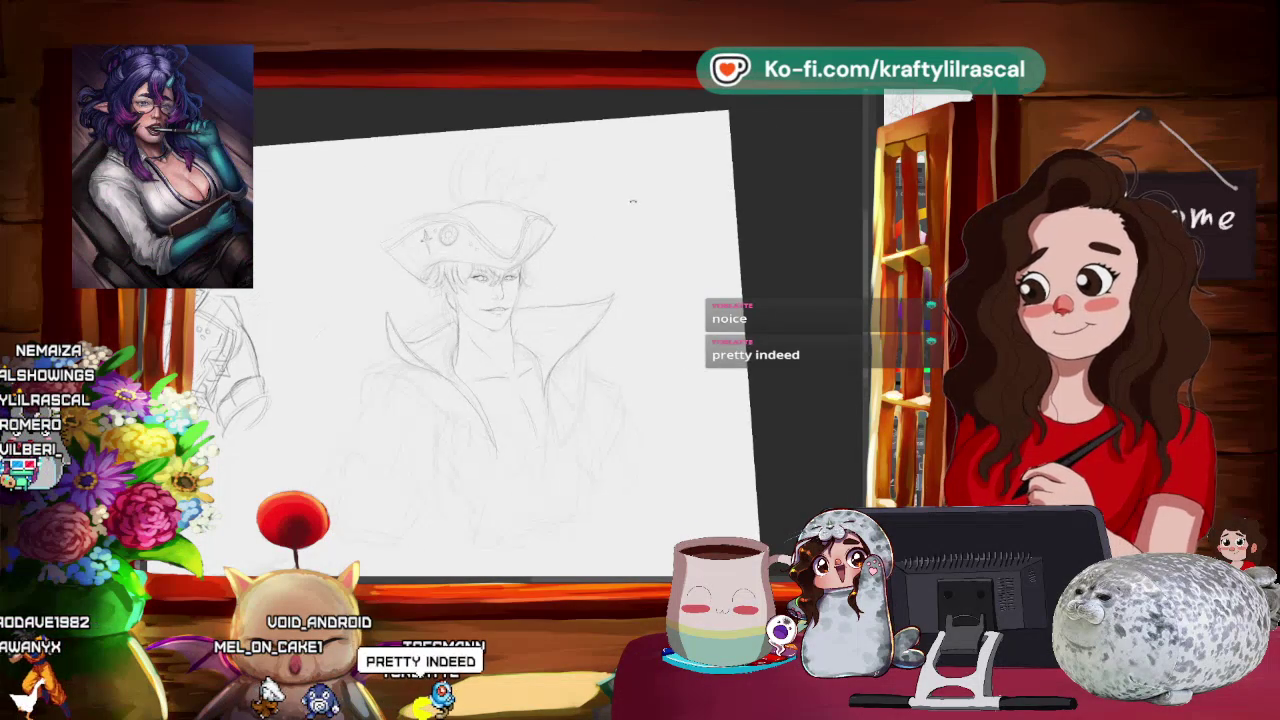
pyautogui.press('Escape')
pyautogui.hotkey('ctrl', '0')
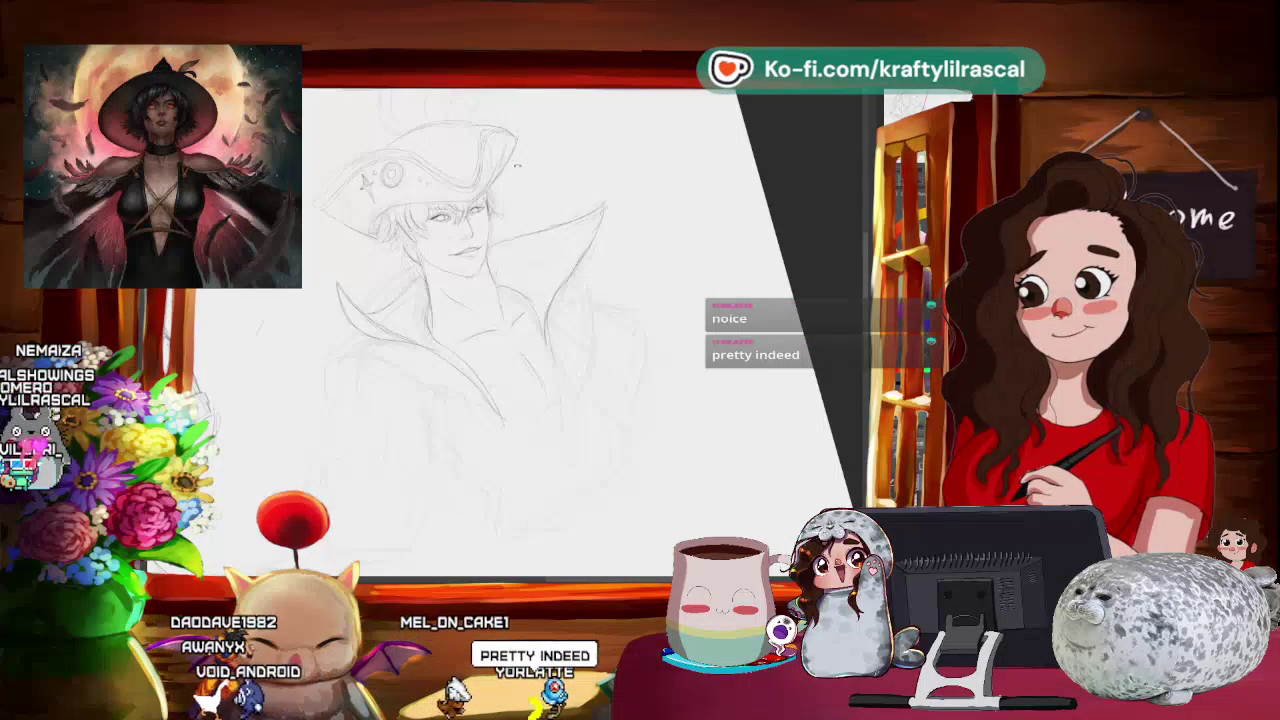
pyautogui.hotkey('ctrl', '+')
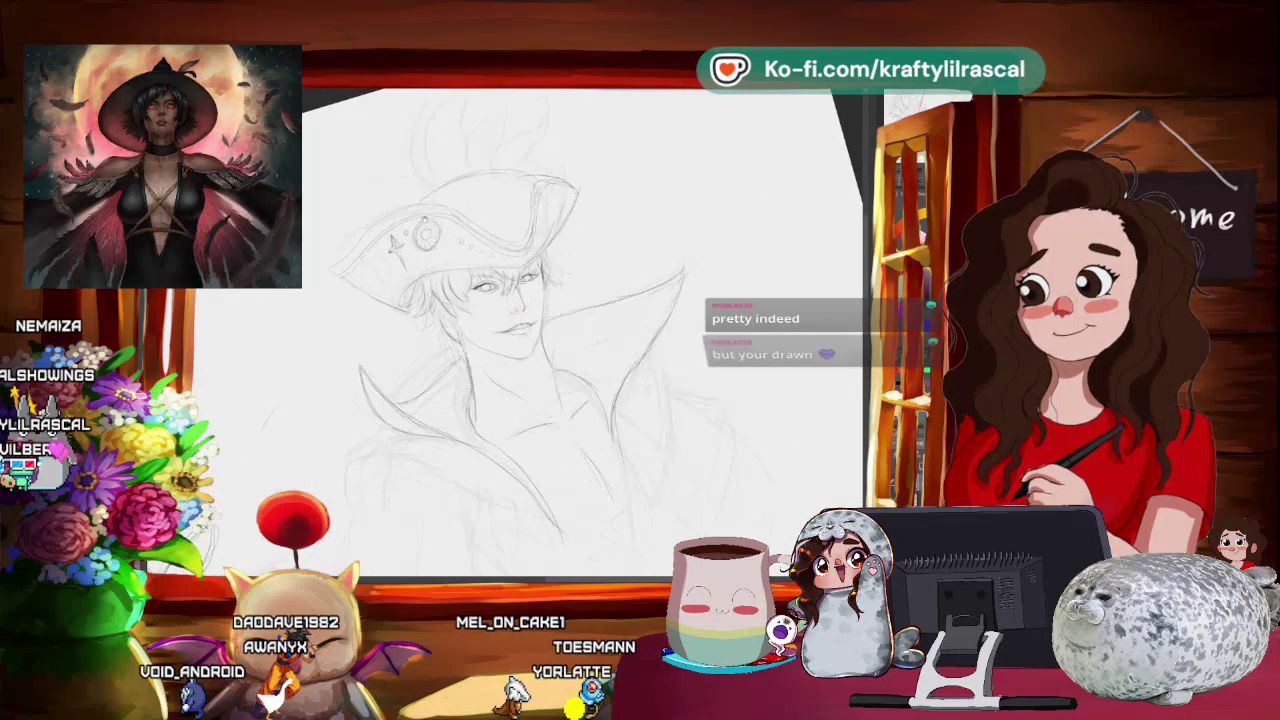
pyautogui.hotkey('ctrl', '+')
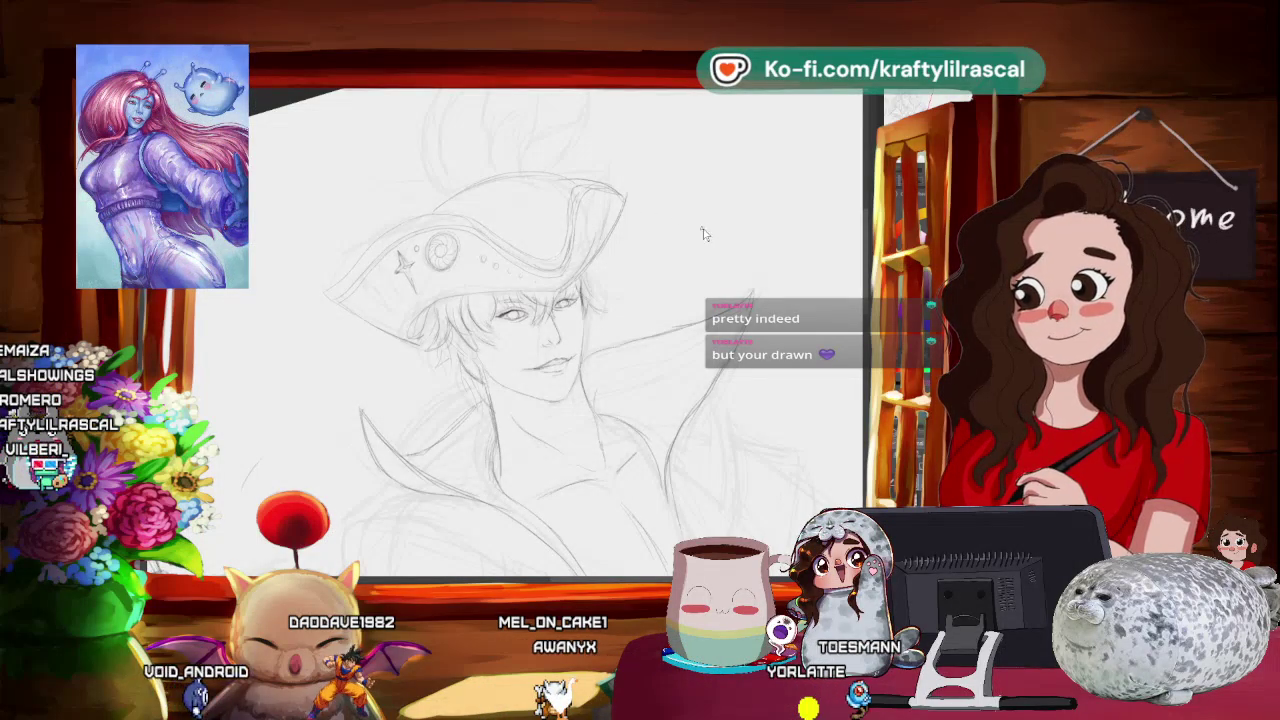
pyautogui.moveTo(745, 188); pyautogui.dragTo(754, 212)
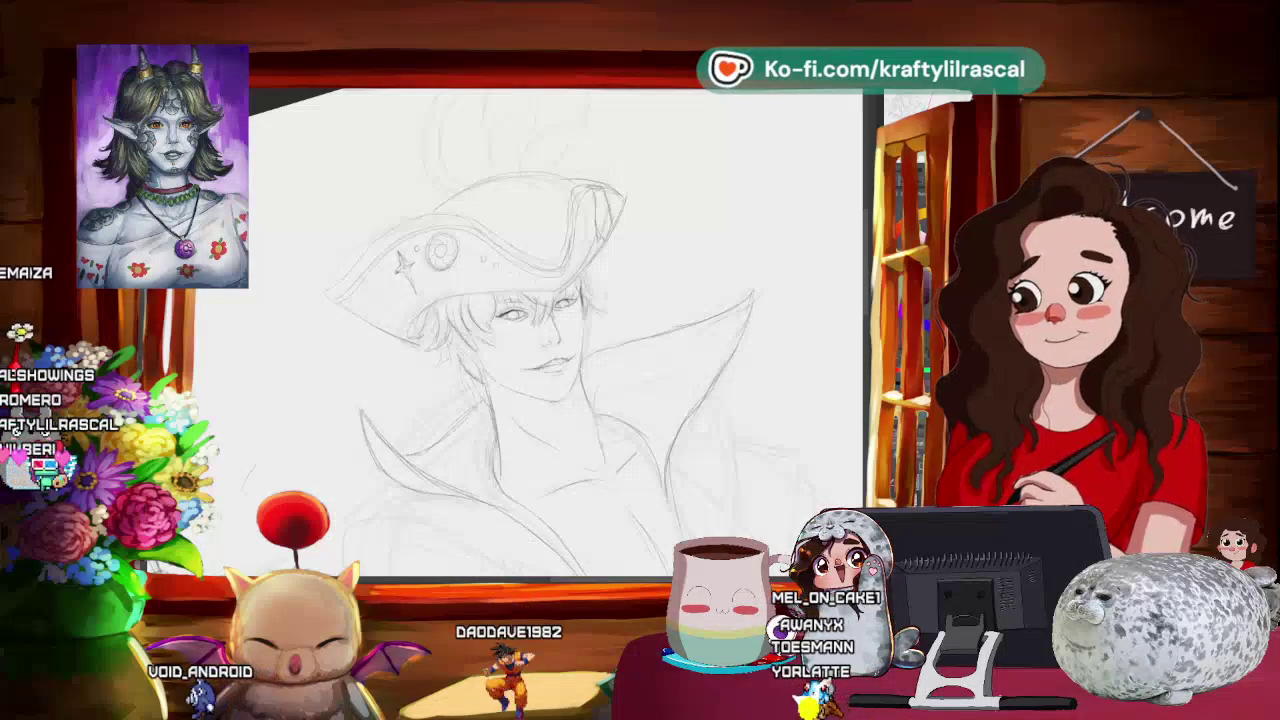
# - Lasso-select the star on the hat brim and copy it
pyautogui.moveTo(400, 250); pyautogui.dragTo(405, 298)
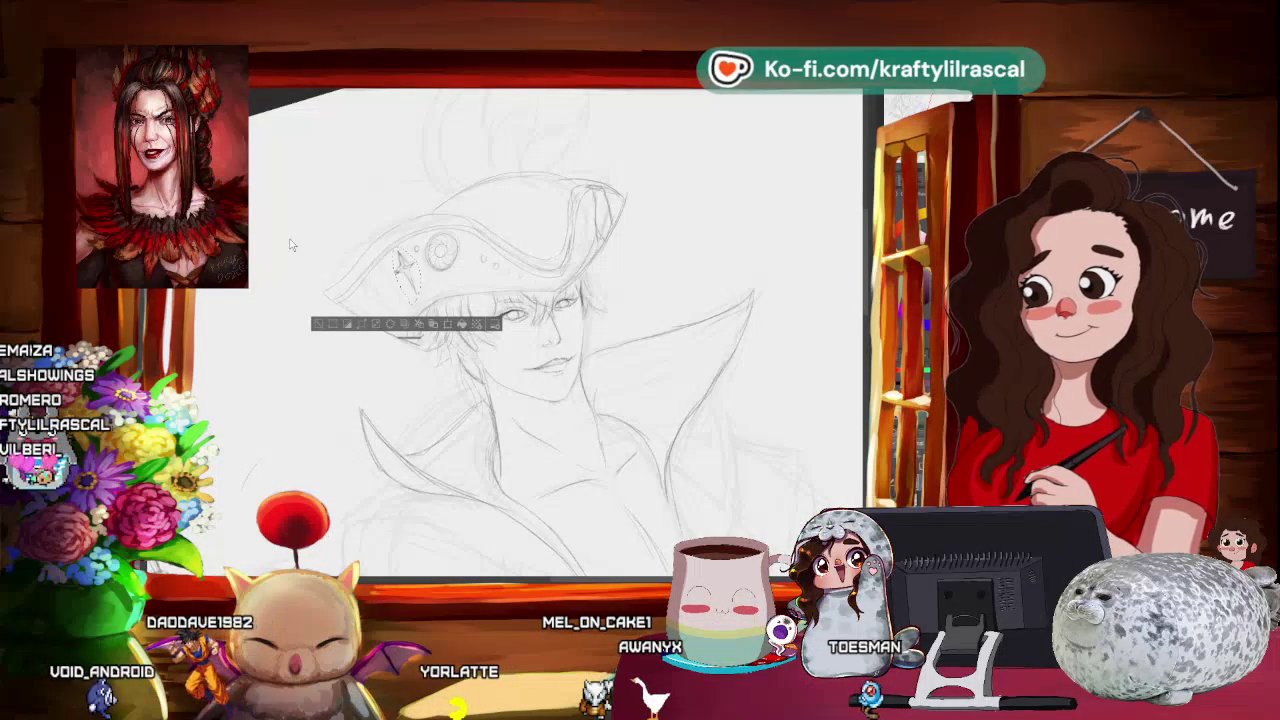
pyautogui.rightClick(415, 278)
pyautogui.click(442, 328)
pyautogui.rightClick(432, 300)
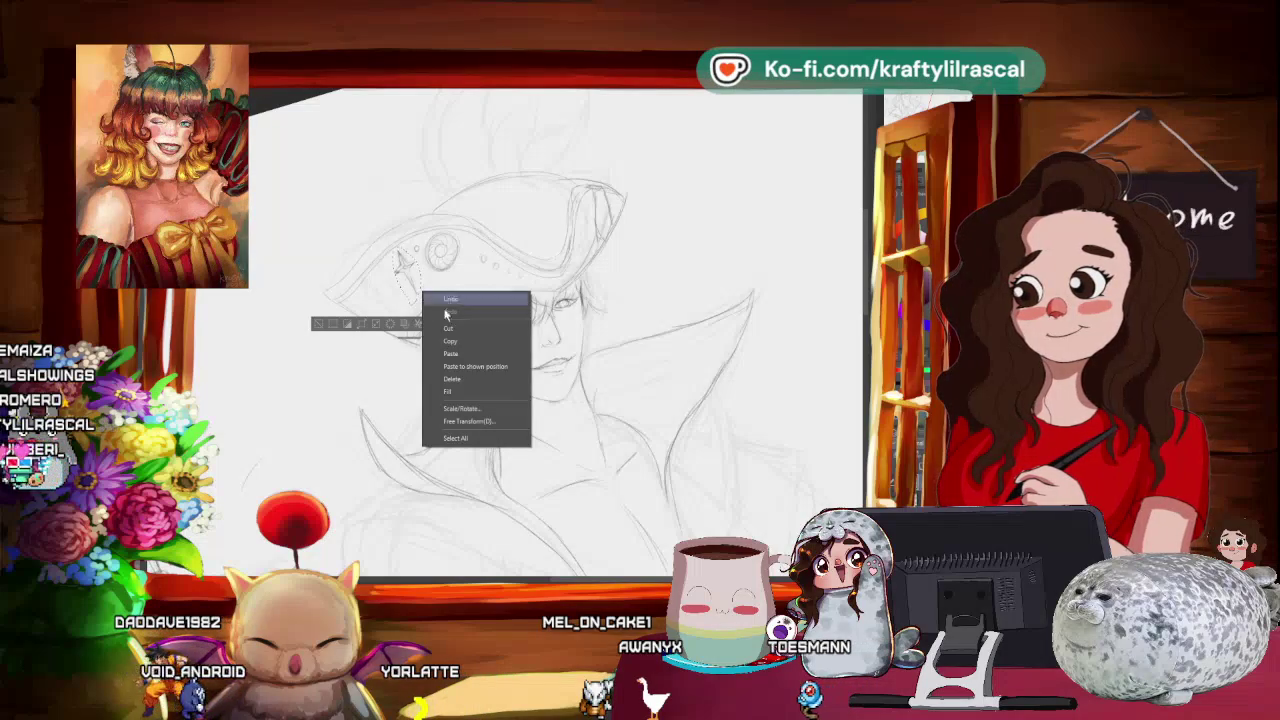
# - Paste a star copy, rotate it, place it beside the original on the brim, and commit
pyautogui.click(457, 355)
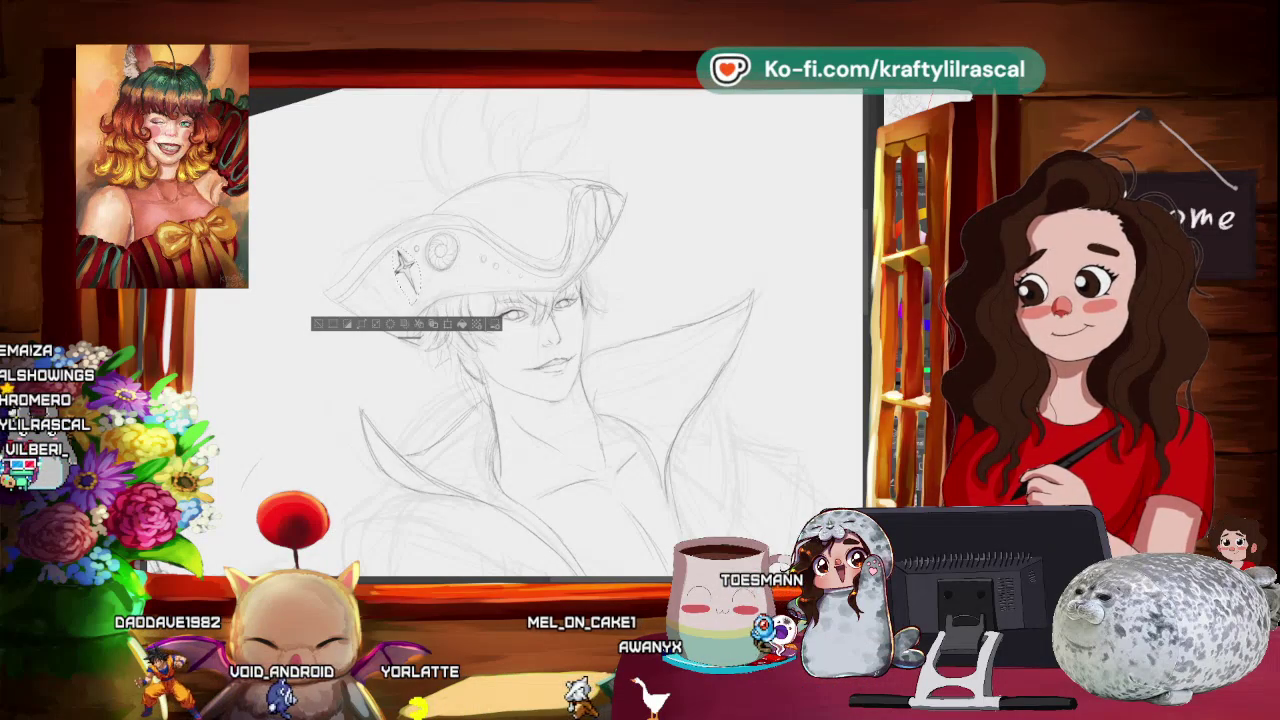
pyautogui.moveTo(403, 265); pyautogui.dragTo(385, 282)
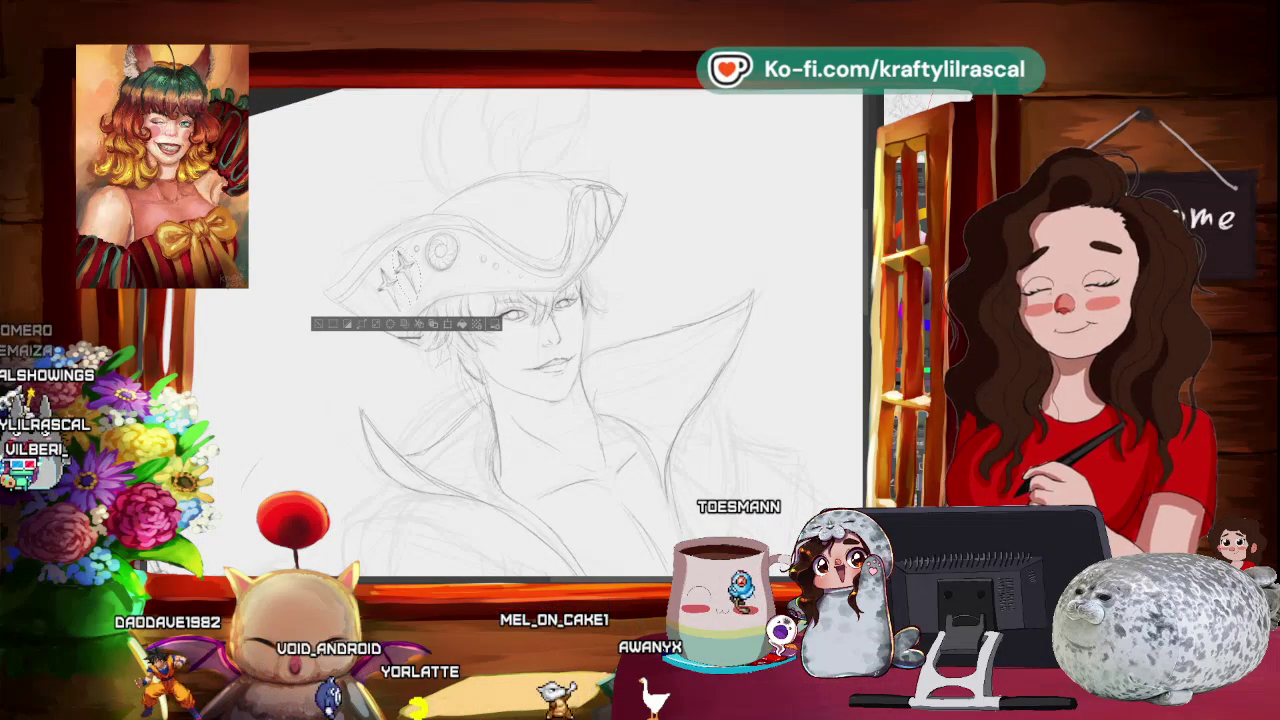
pyautogui.click(341, 327)
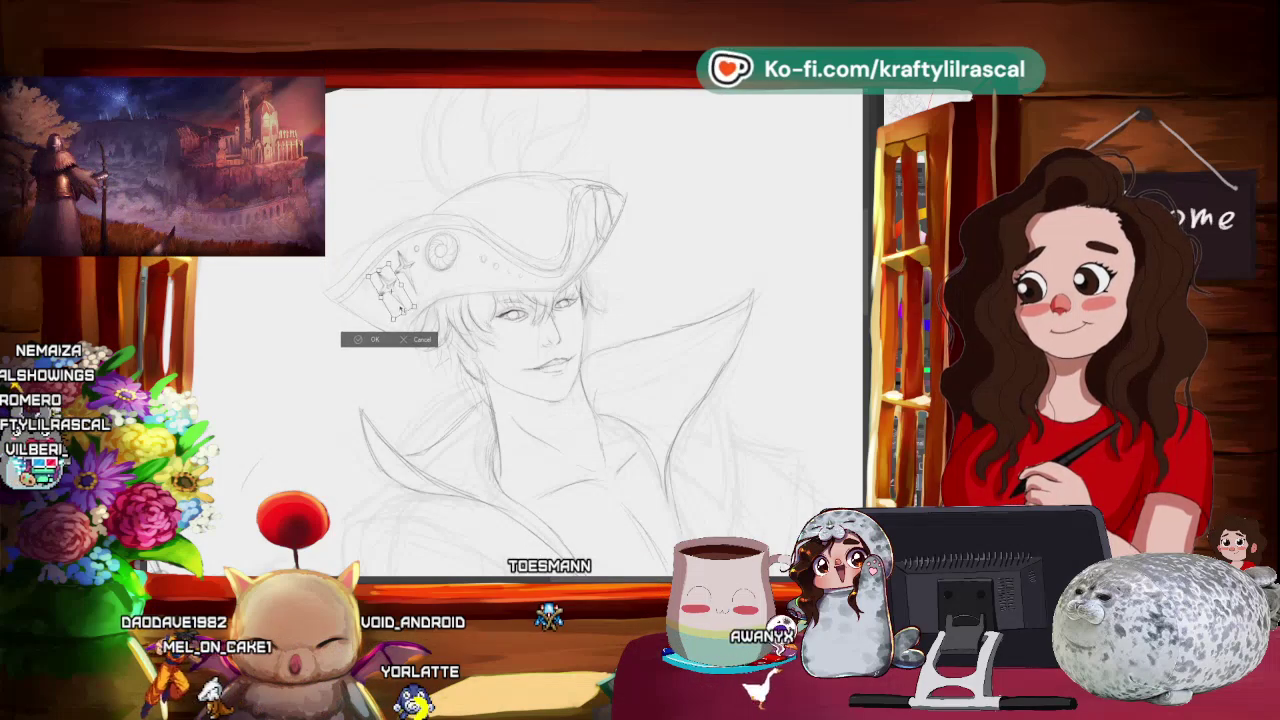
pyautogui.moveTo(390, 290); pyautogui.dragTo(385, 290)
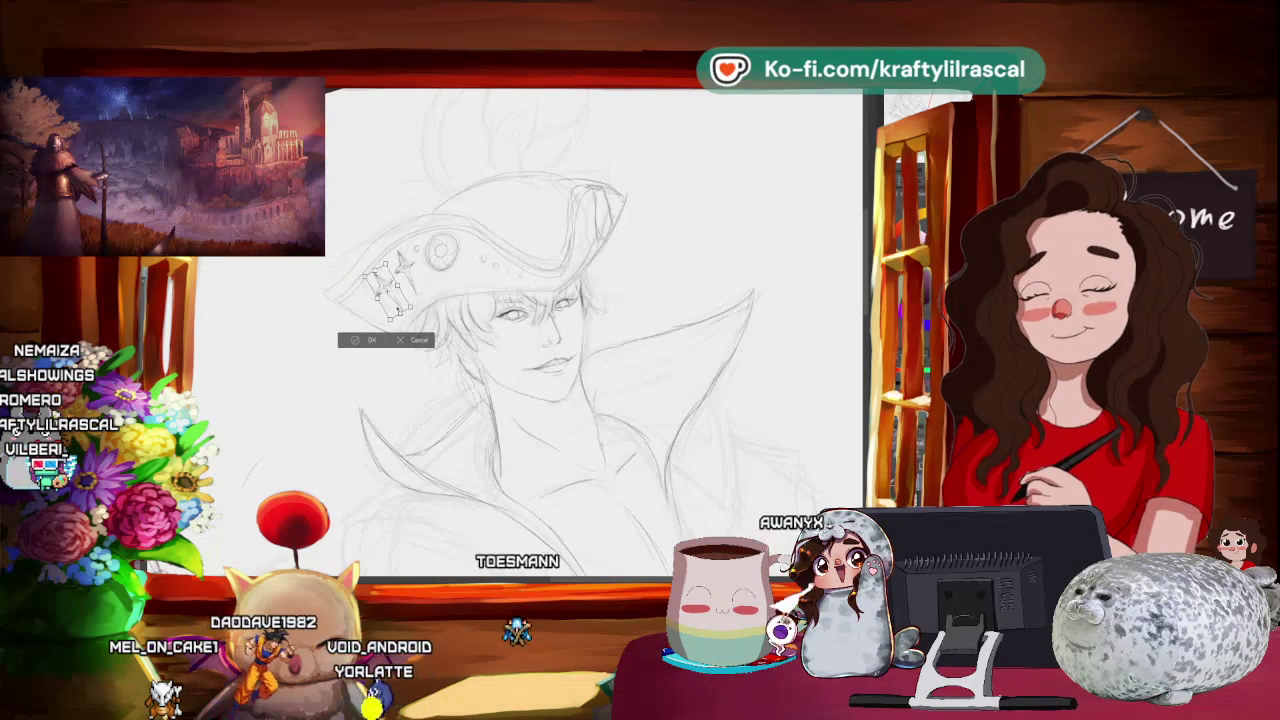
pyautogui.press('Return')
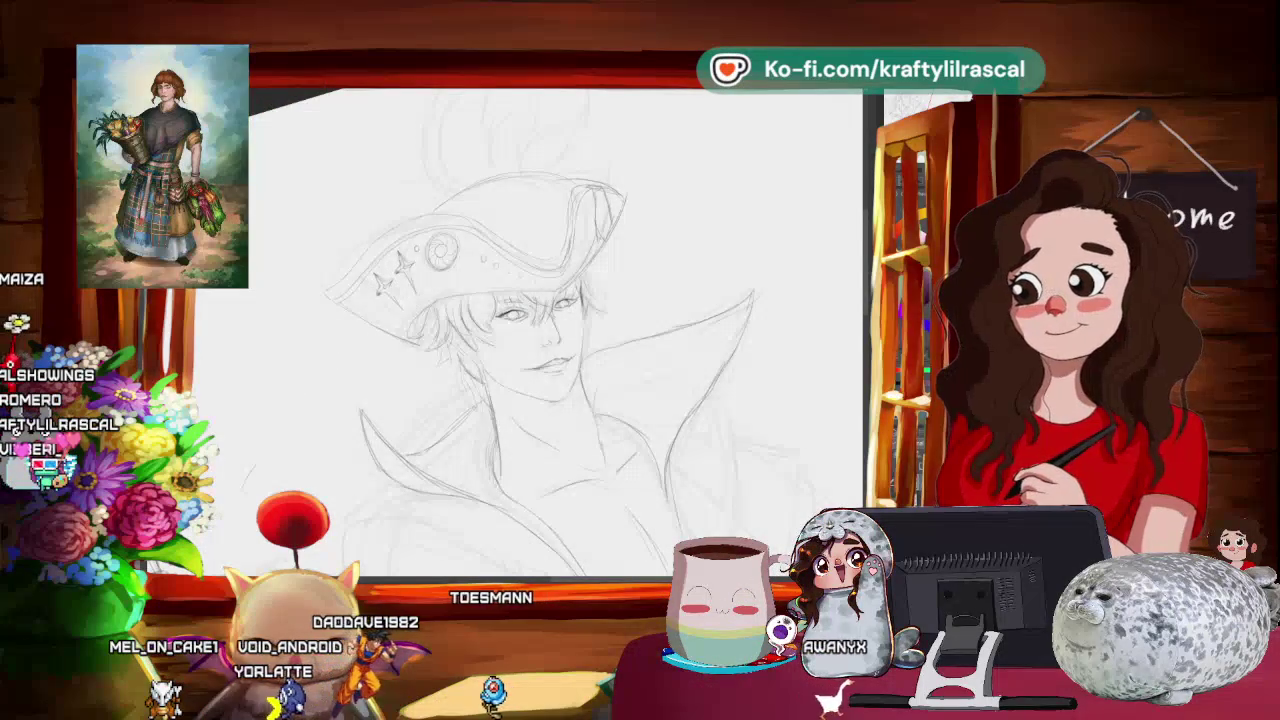
# - Paste two more star copies along the left side of the brim
pyautogui.rightClick(282, 216)
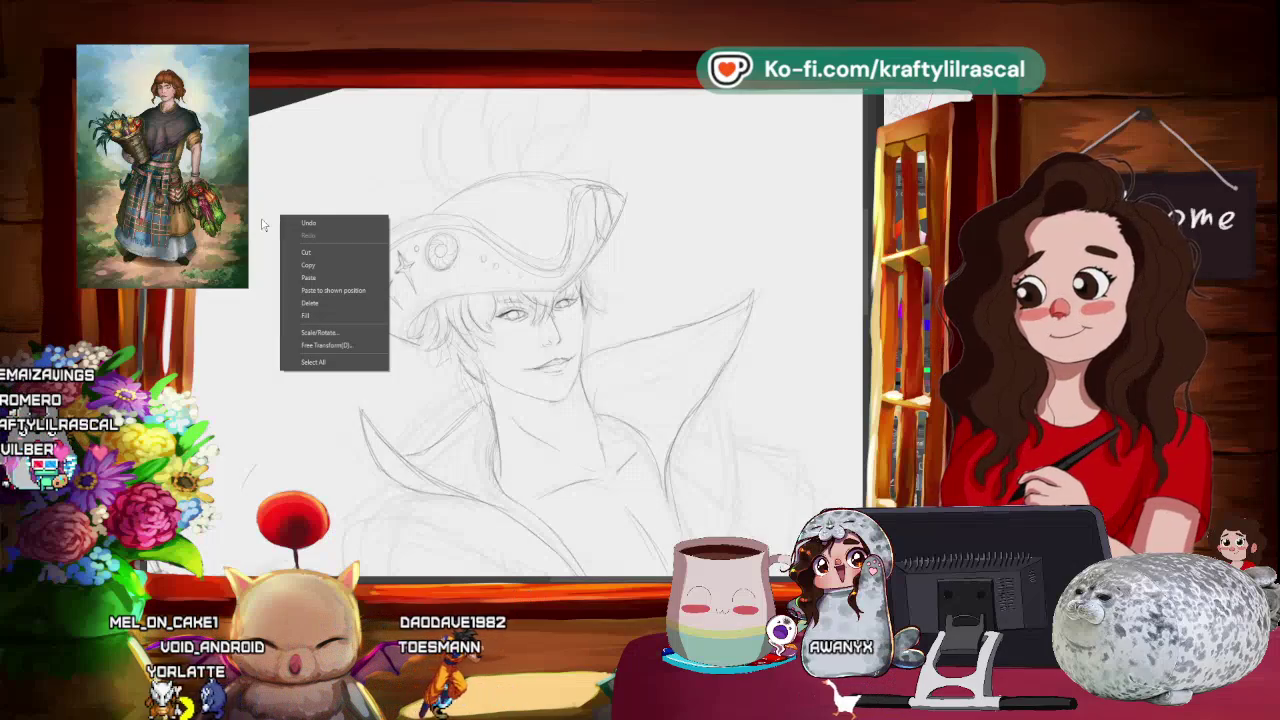
pyautogui.click(327, 277)
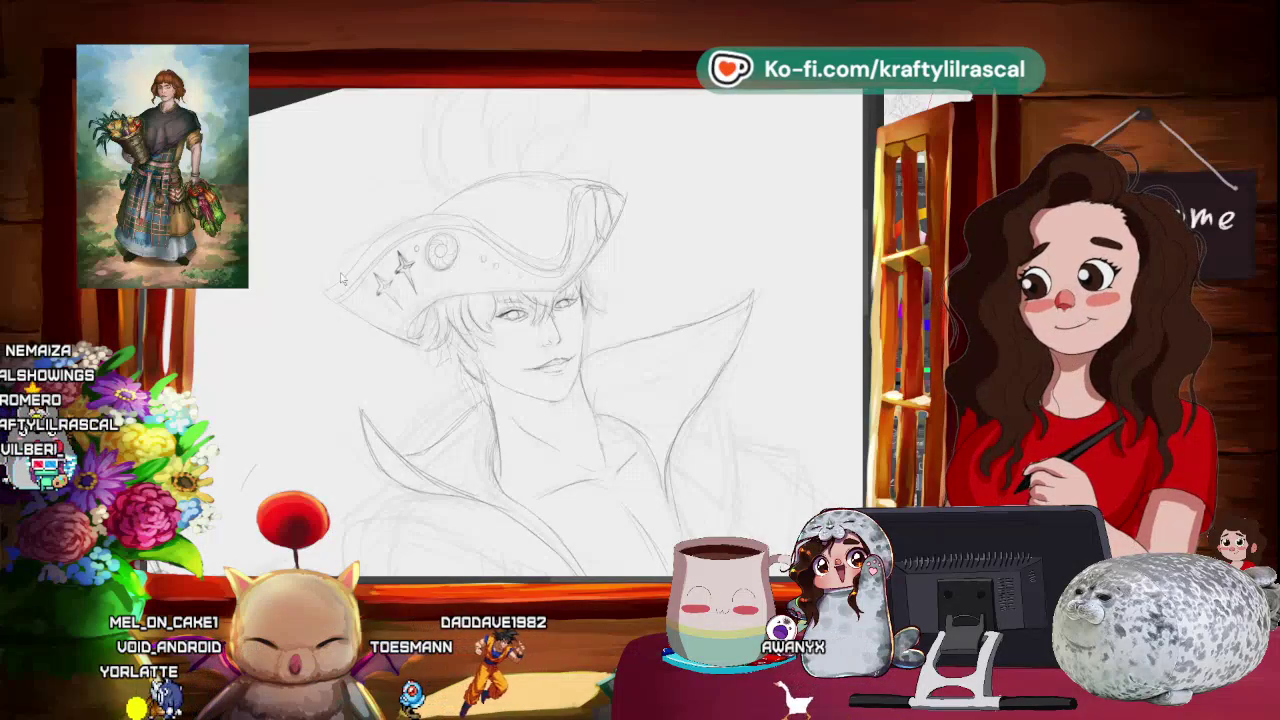
pyautogui.rightClick(394, 300)
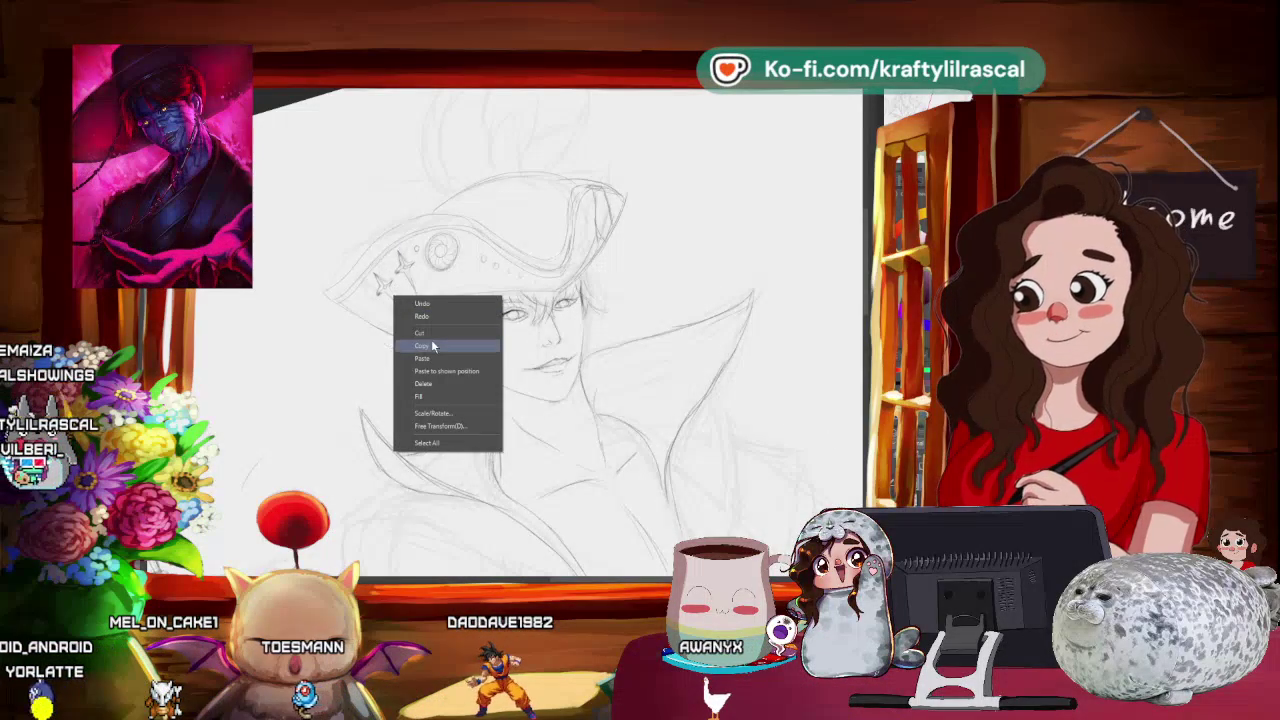
pyautogui.rightClick(380, 310)
pyautogui.click(417, 371)
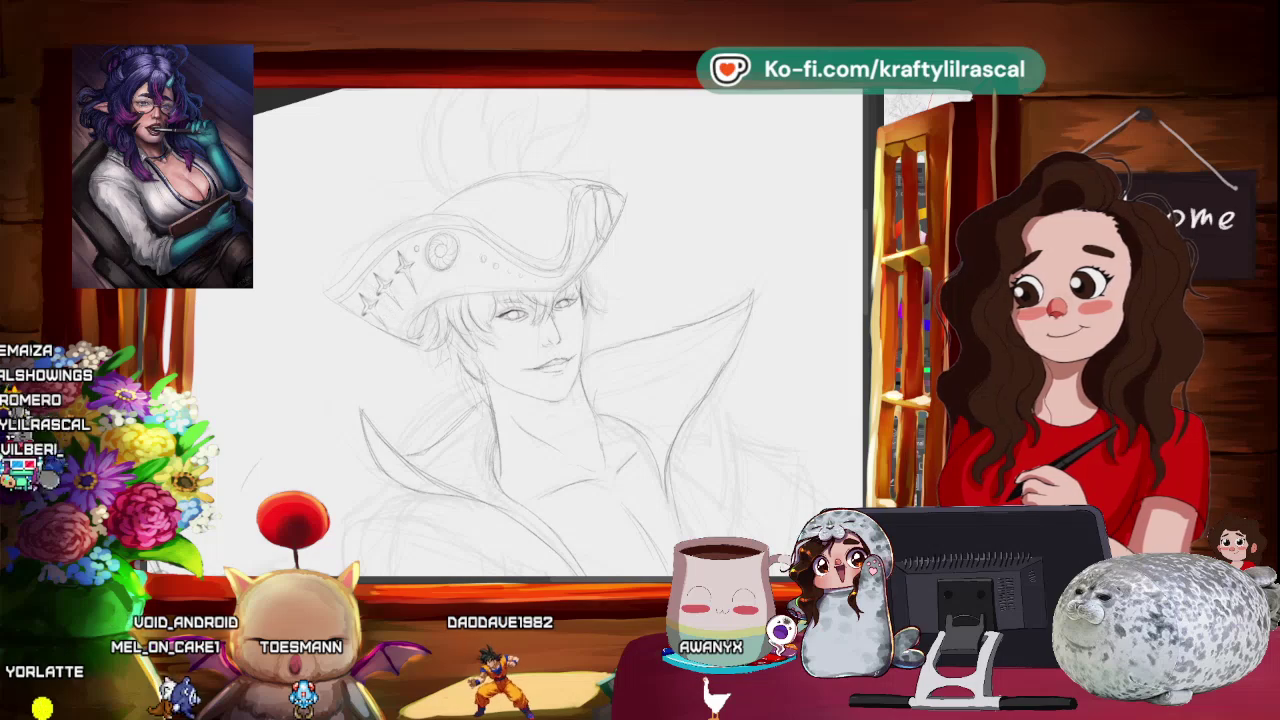
pyautogui.hotkey('ctrl', '-')
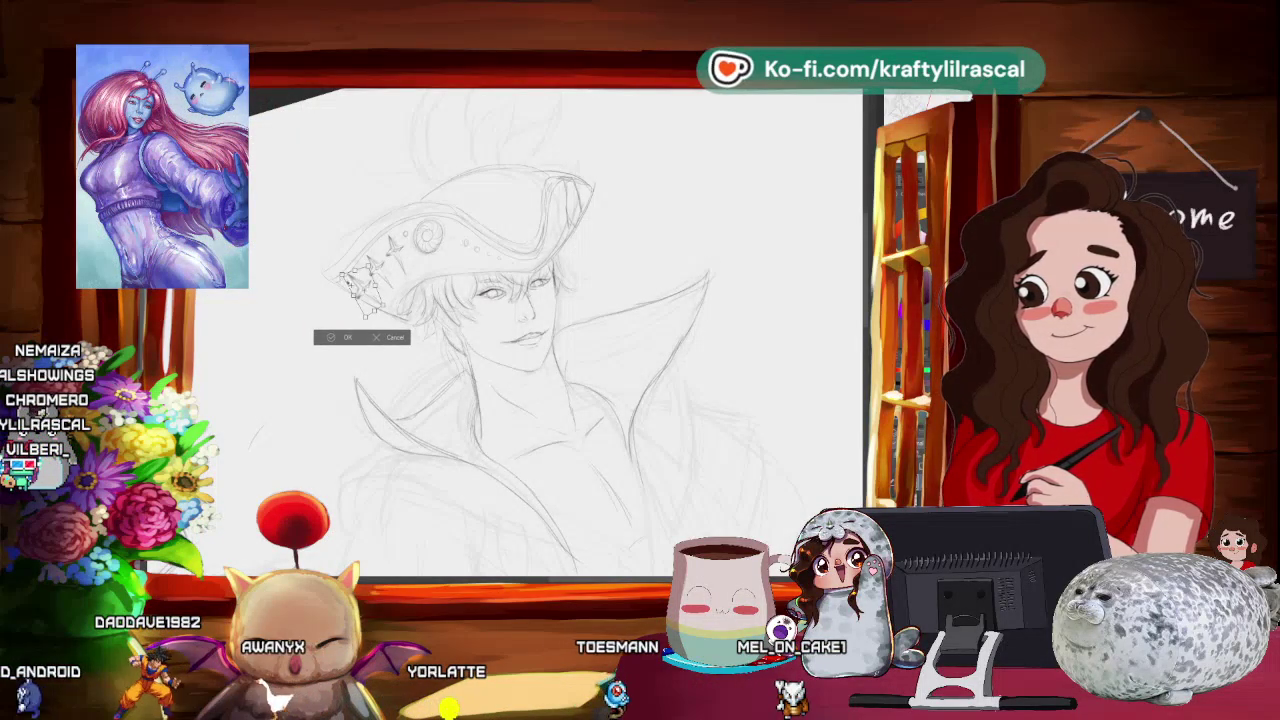
# - Commit the transform of the newest star copy near the brim's left tip
pyautogui.scroll(3, 340, 229)
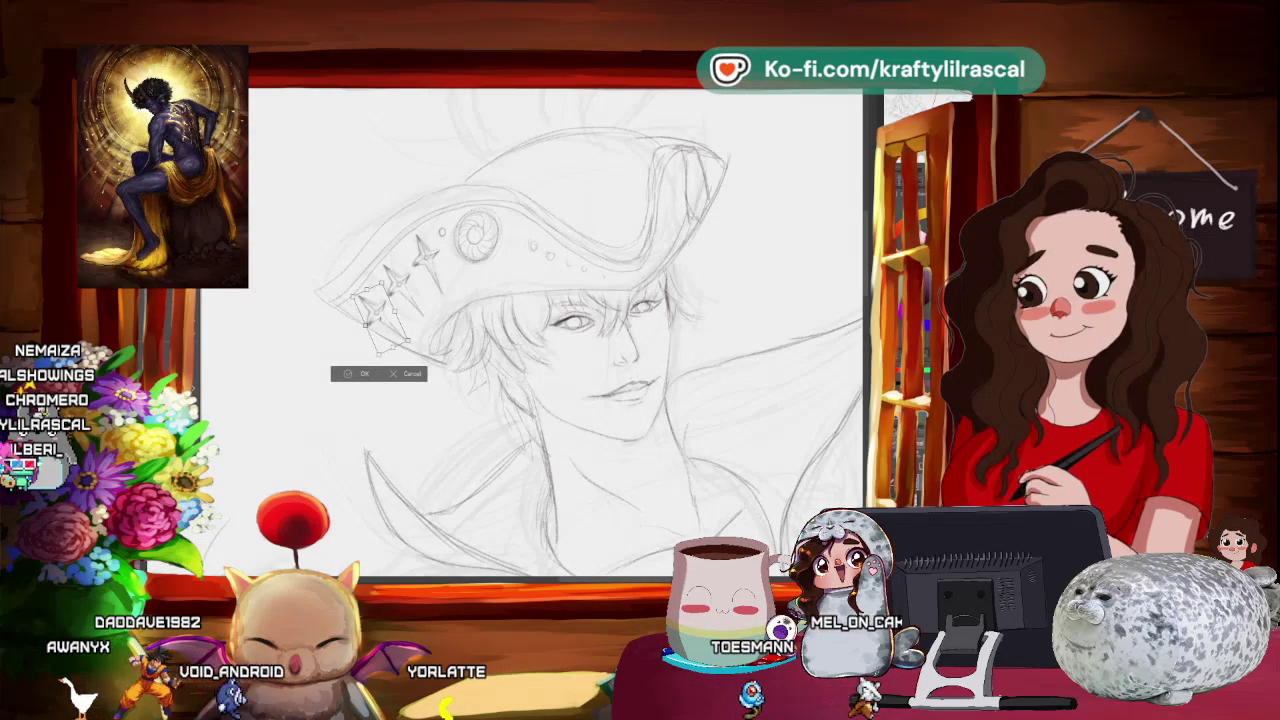
pyautogui.rightClick(344, 328)
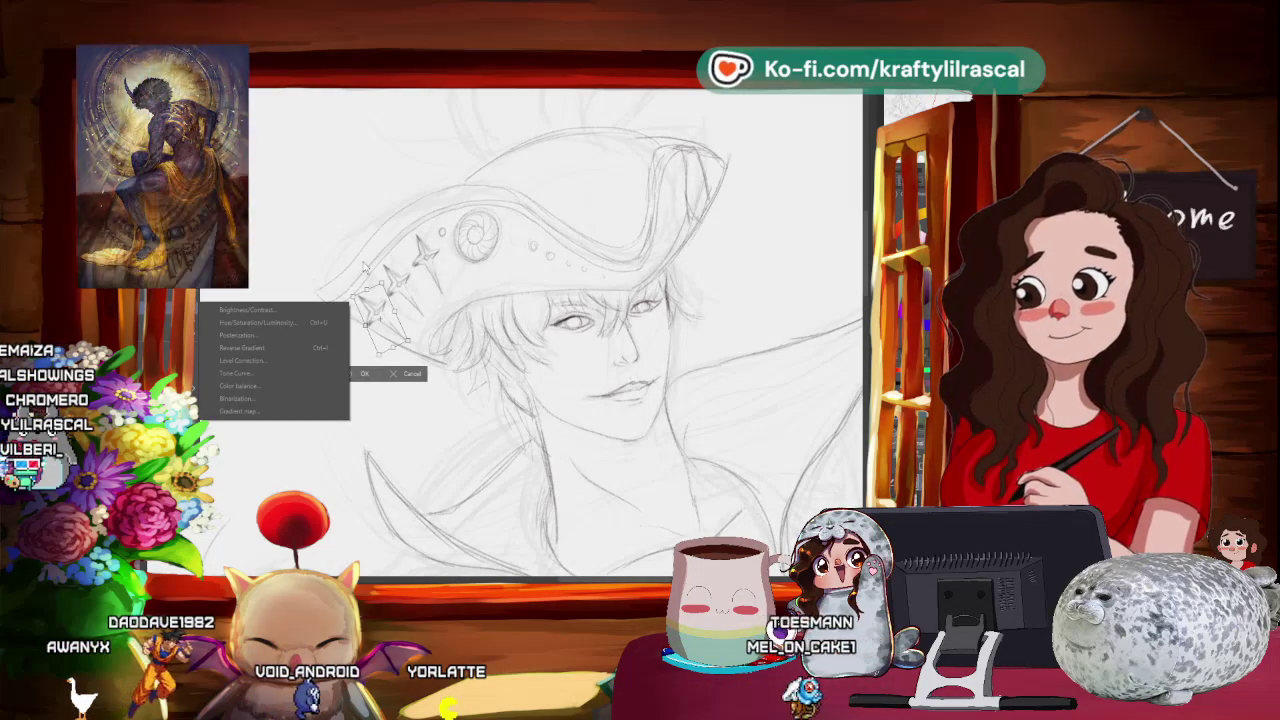
pyautogui.press('Escape')
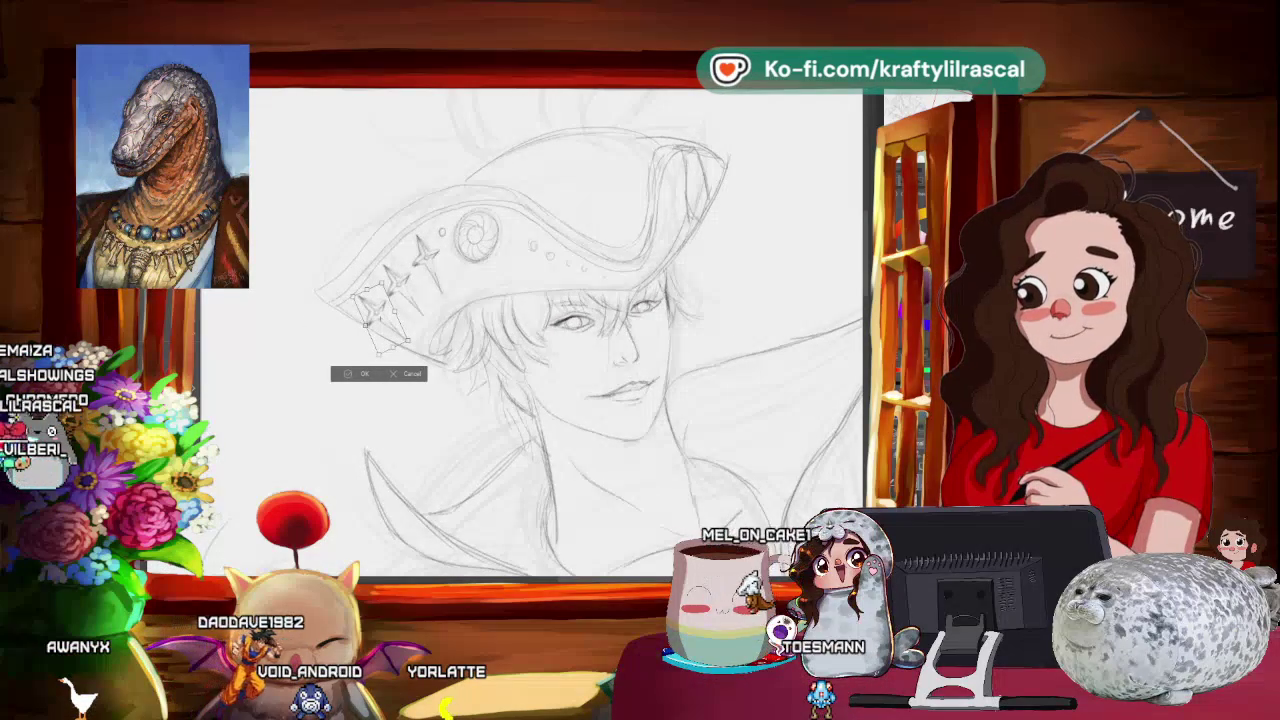
pyautogui.rightClick(340, 310)
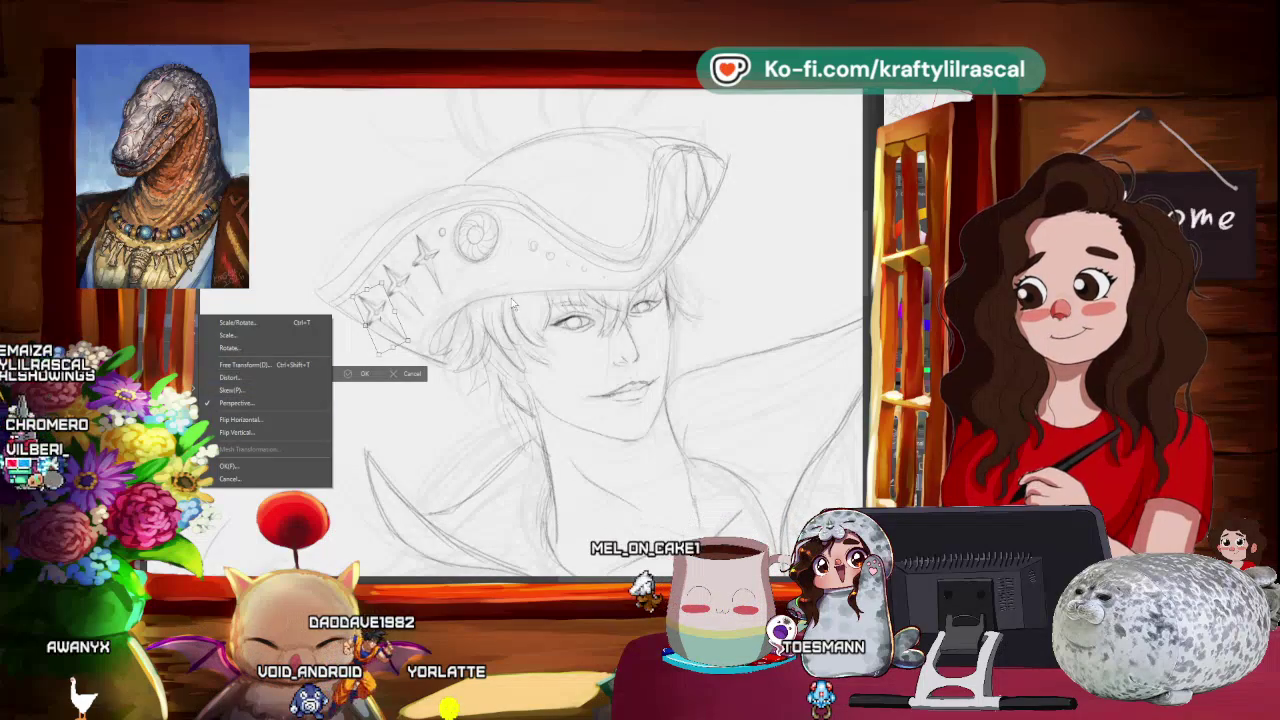
pyautogui.press('Escape')
pyautogui.click(346, 376)
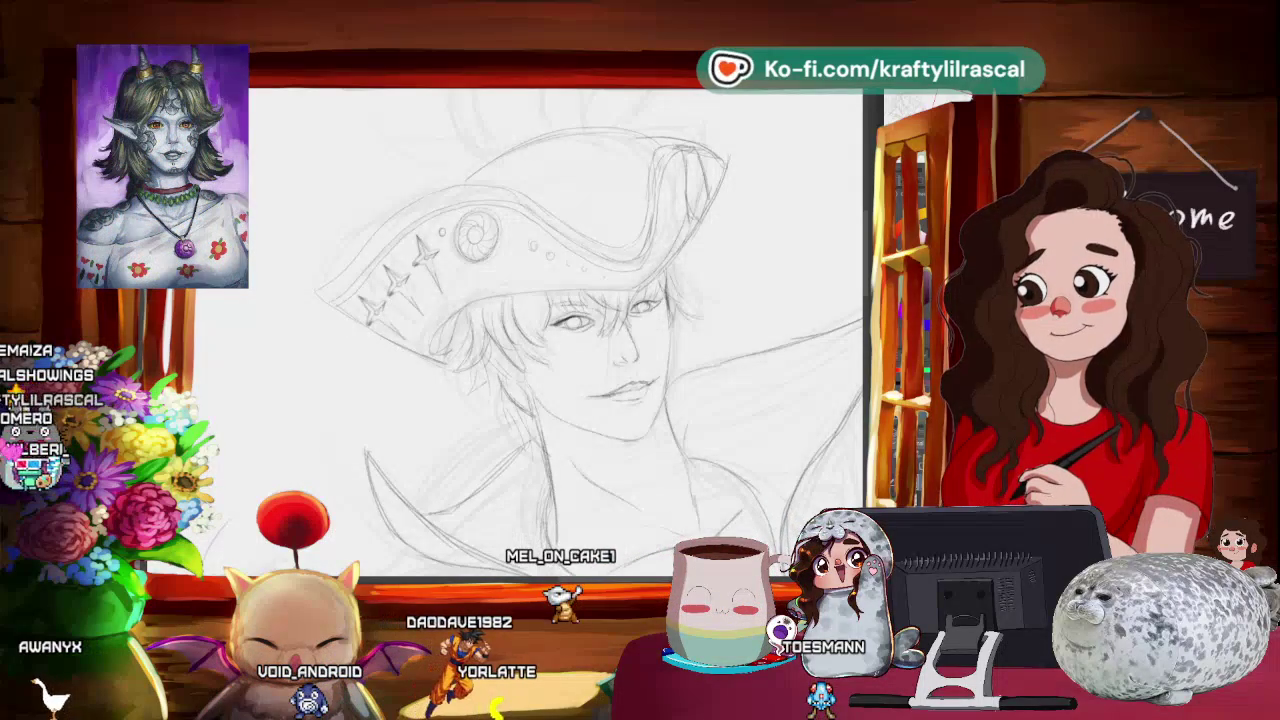
# - Warp the star copy with Mesh Transformation to follow the brim's curve
pyautogui.rightClick(334, 316)
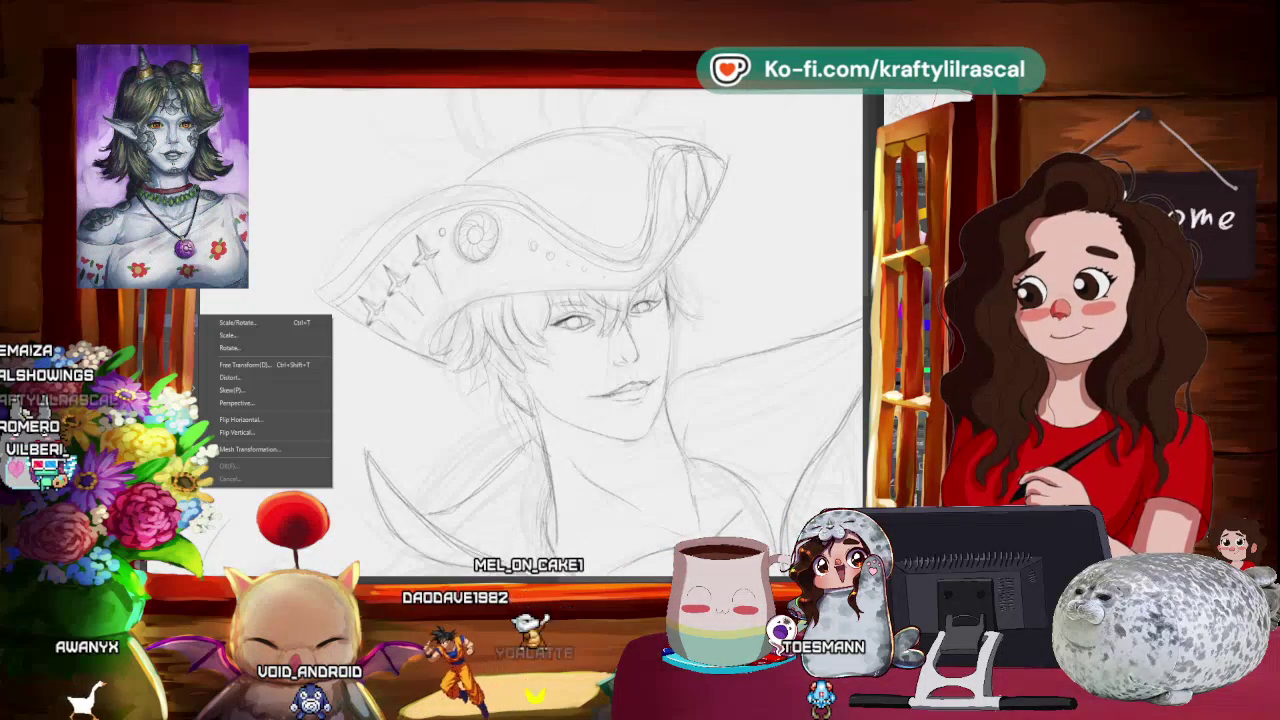
pyautogui.click(278, 456)
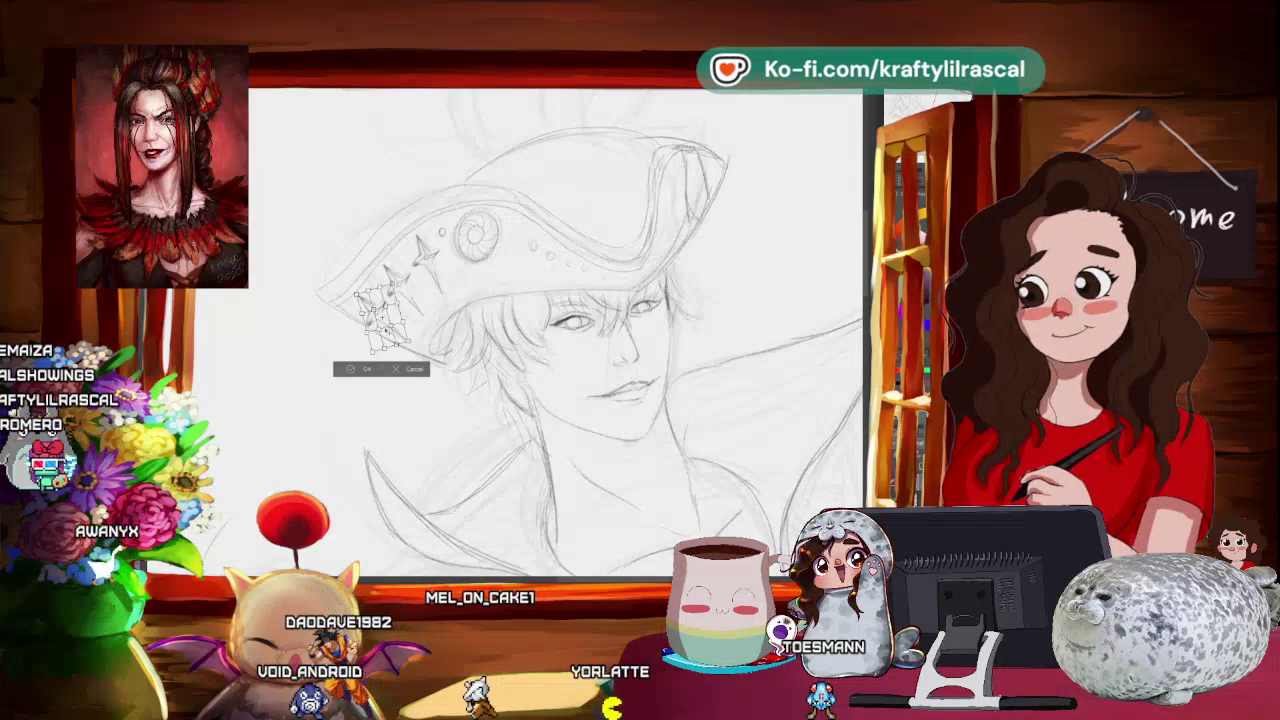
pyautogui.scroll(2, 555, 335)
pyautogui.scroll(2, 356, 291)
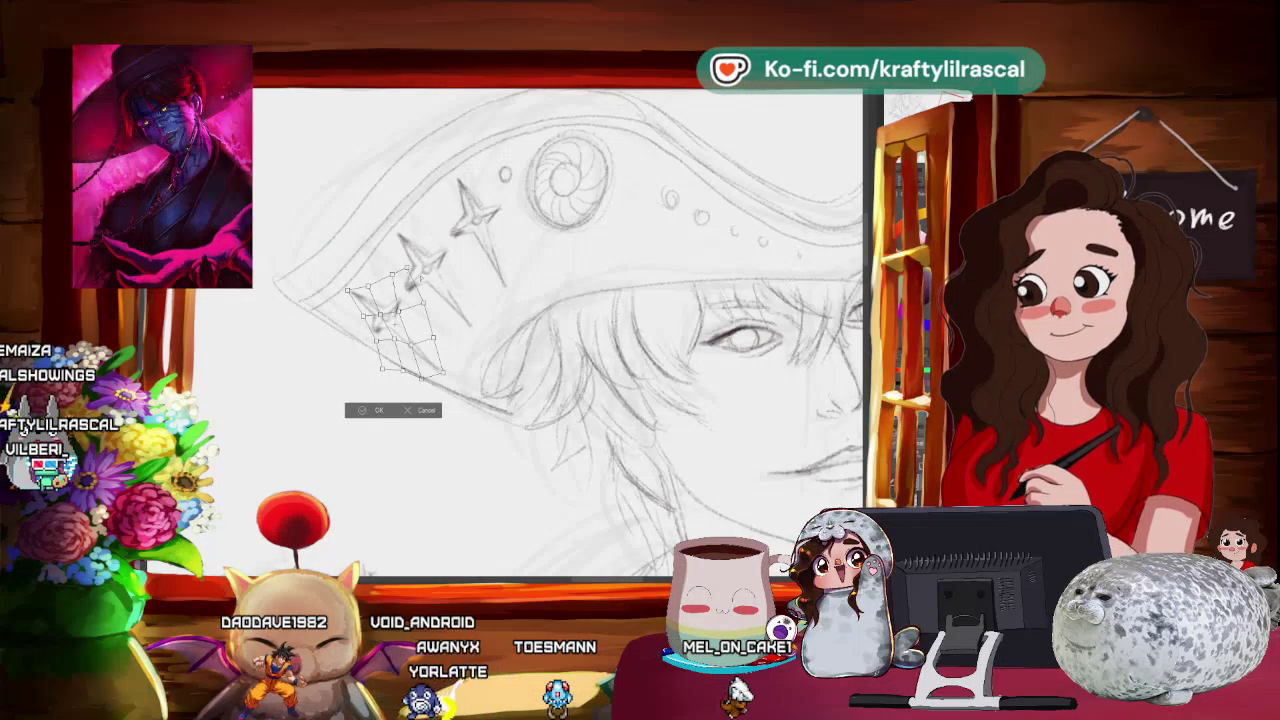
pyautogui.press('Return')
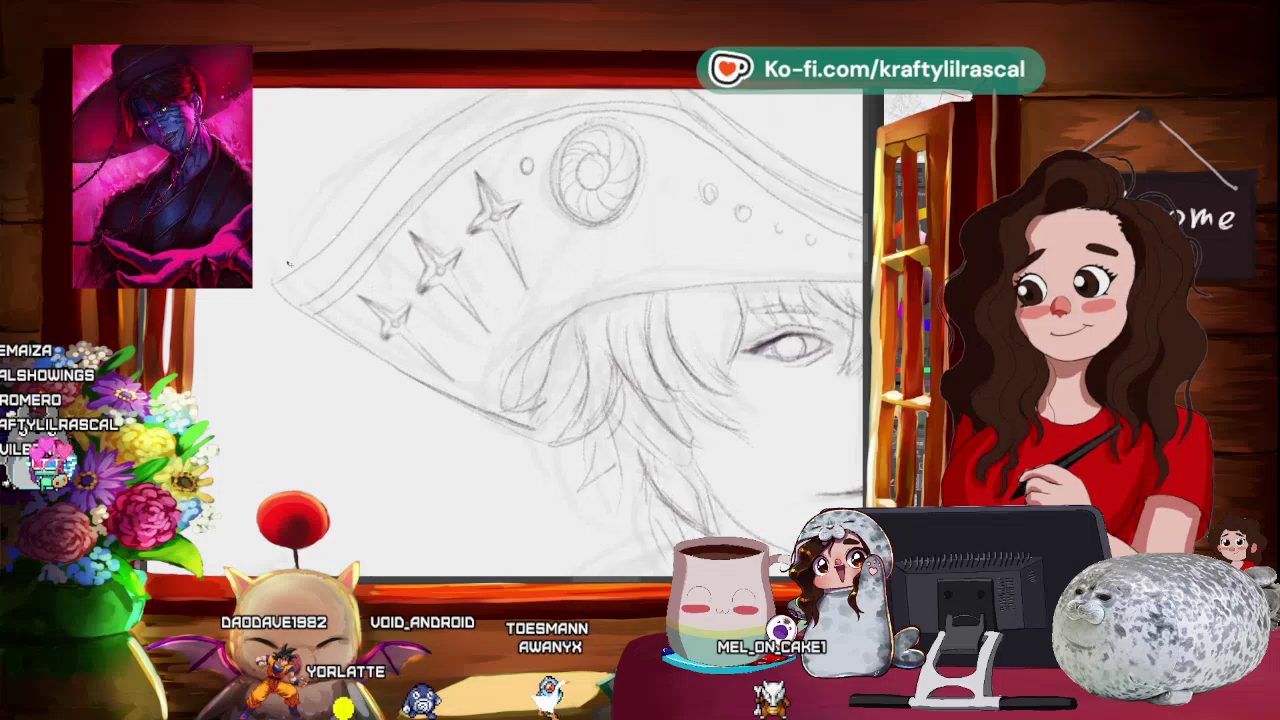
pyautogui.scroll(-5, 558, 332)
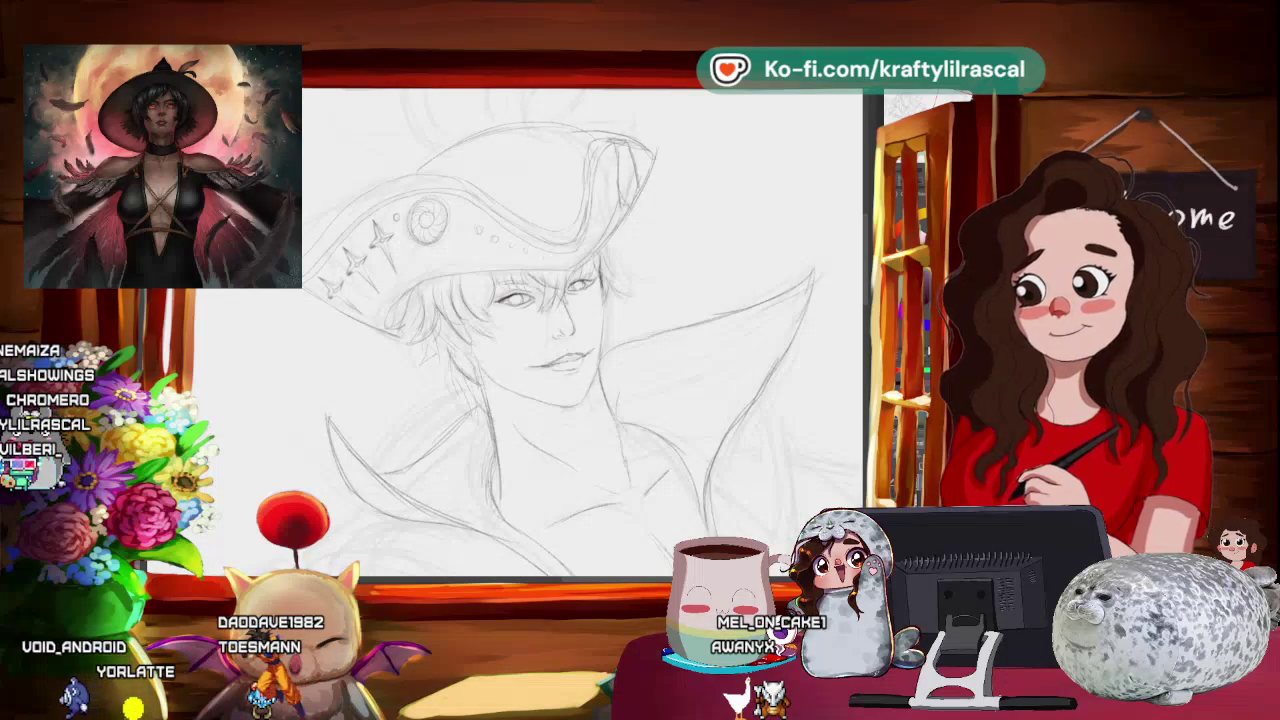
pyautogui.scroll(-3, 767, 157)
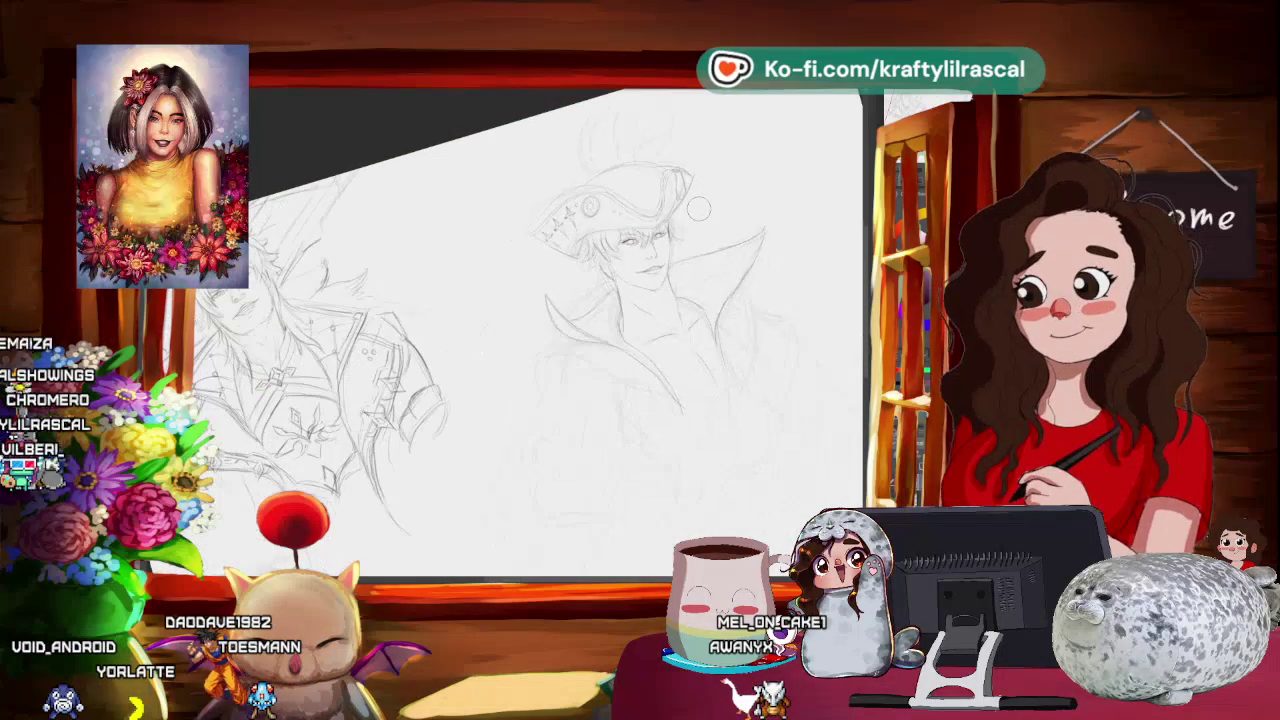
pyautogui.scroll(3, 731, 208)
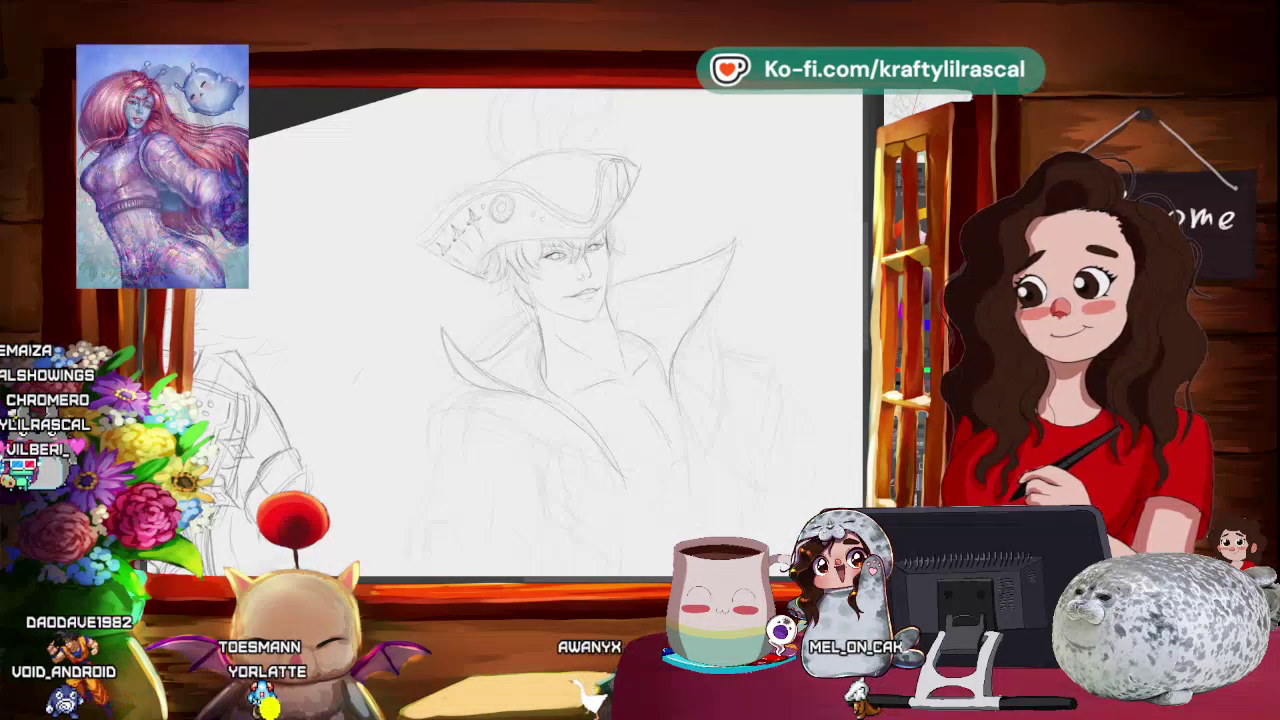
pyautogui.scroll(-3, 510, 330)
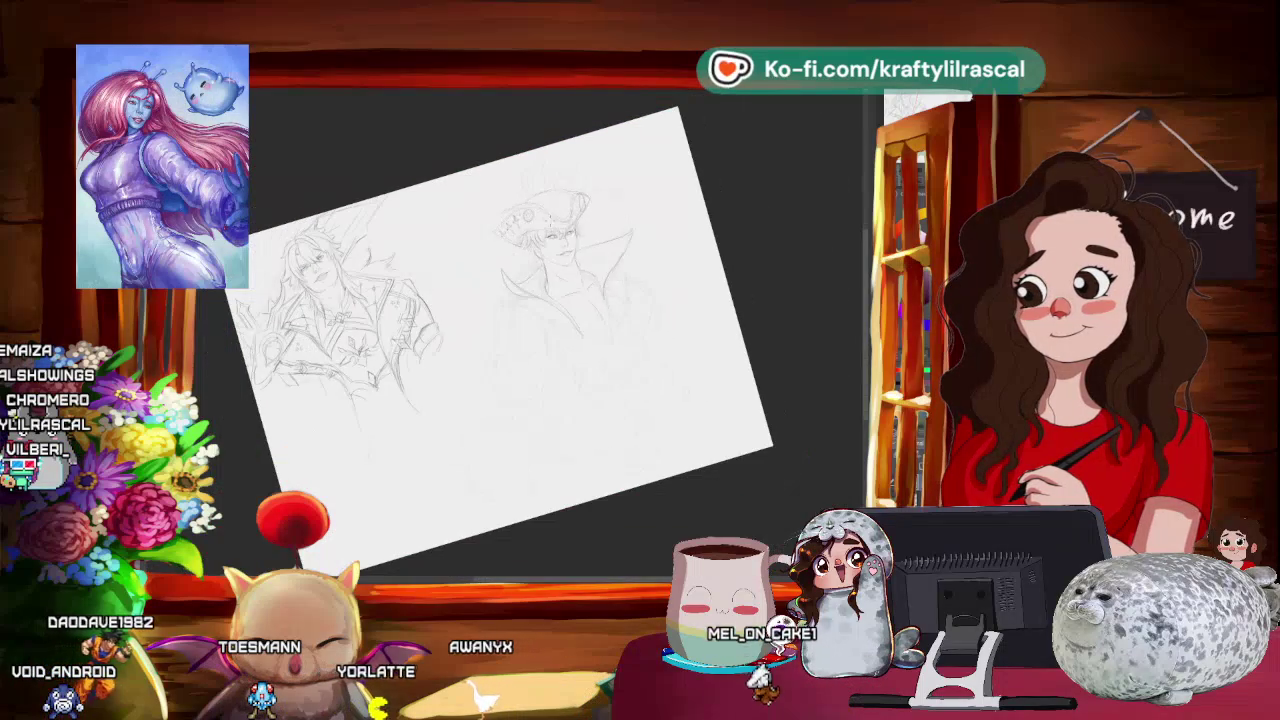
pyautogui.scroll(2, 480, 340)
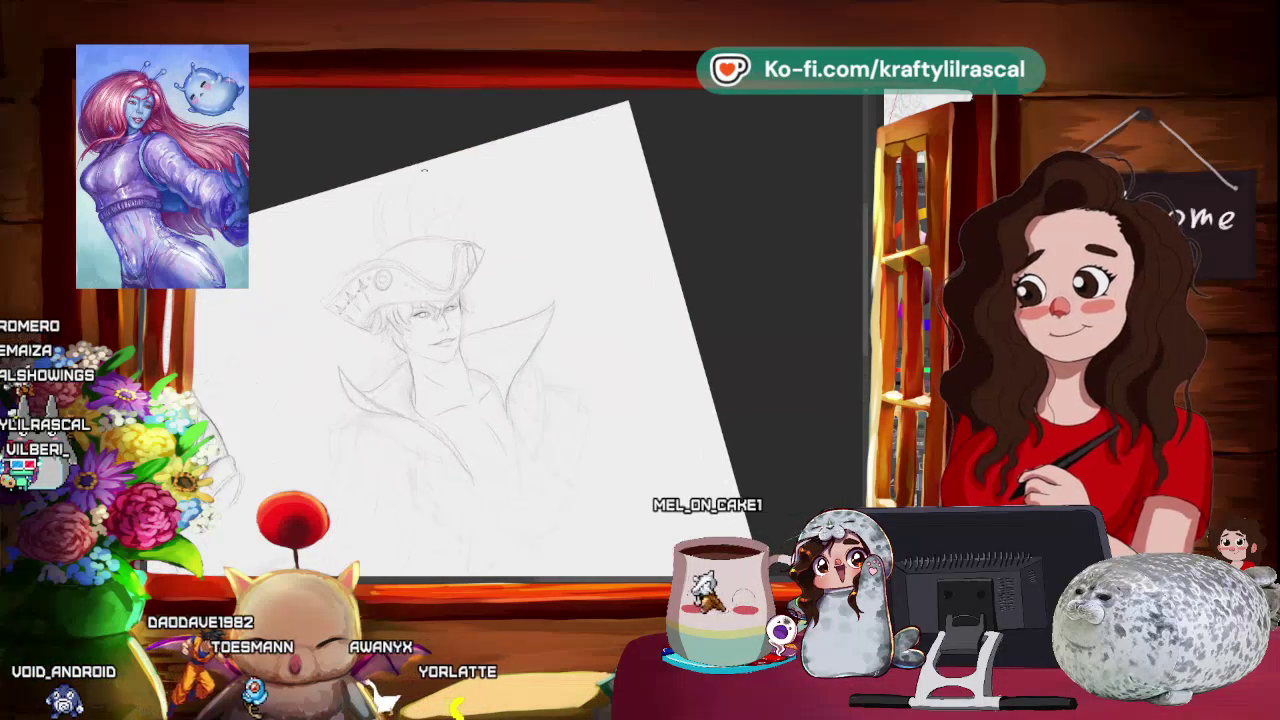
pyautogui.scroll(2, 480, 340)
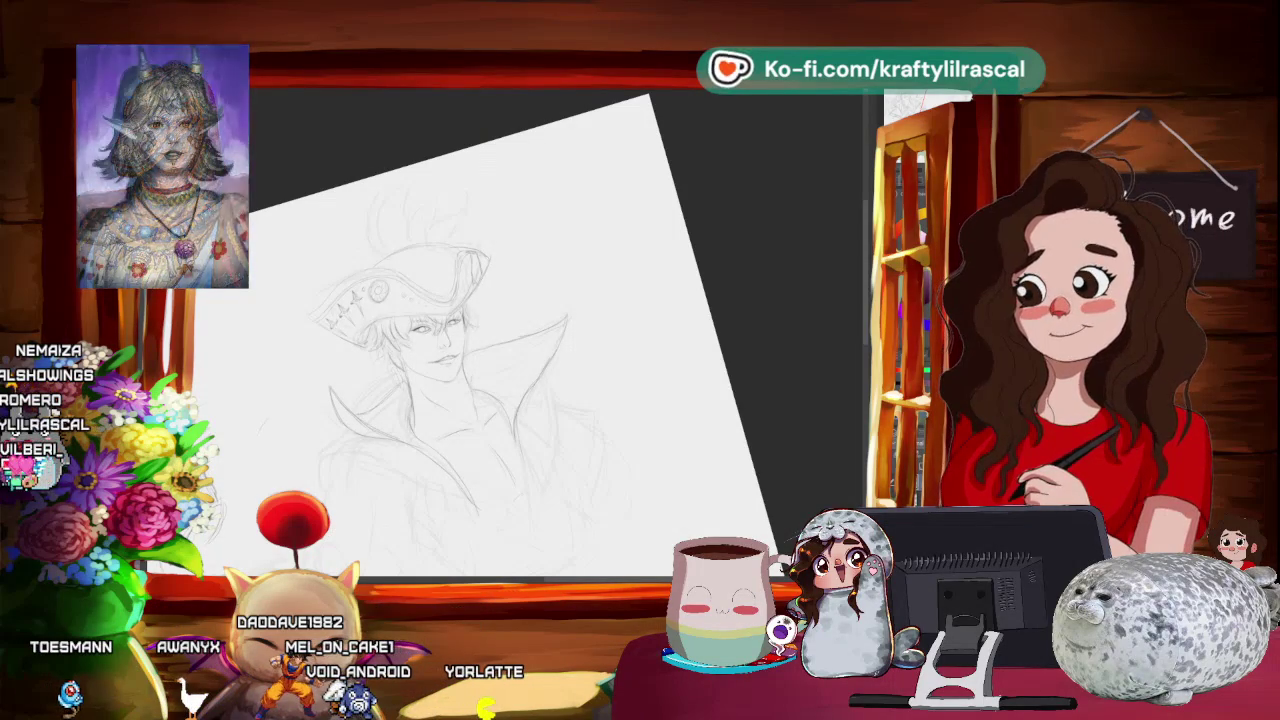
pyautogui.moveTo(739, 168); pyautogui.dragTo(700, 220)
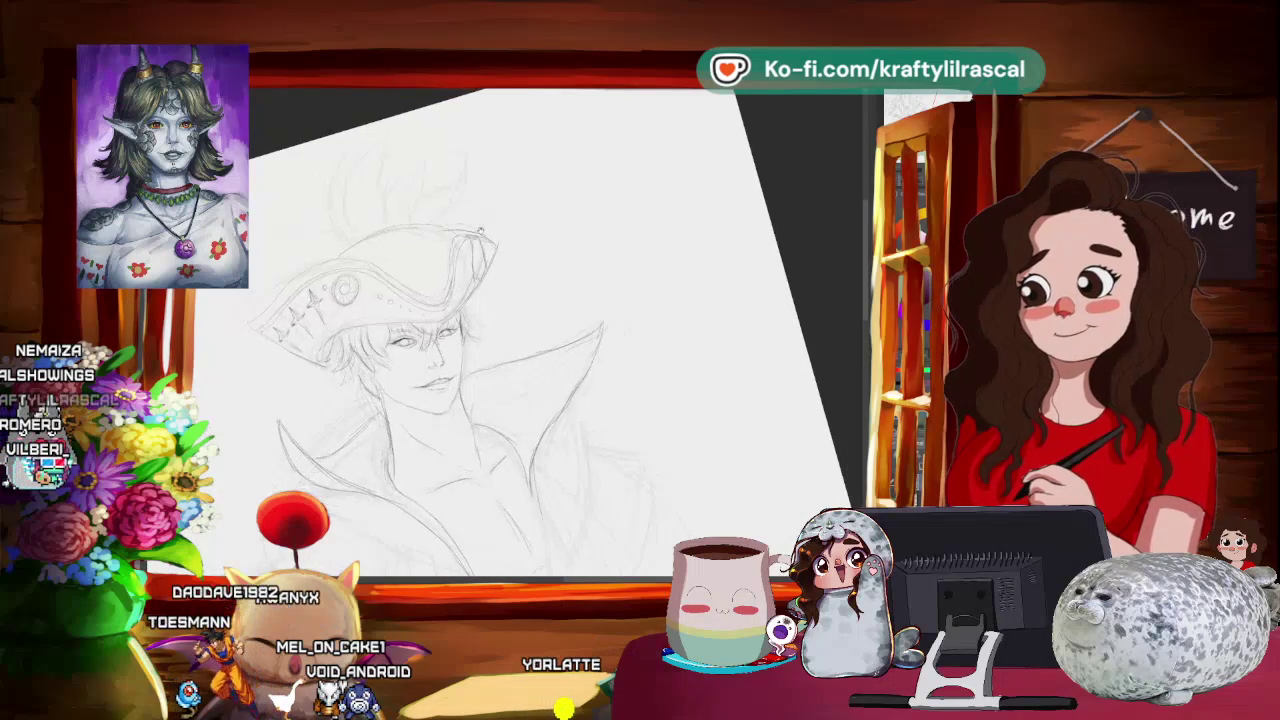
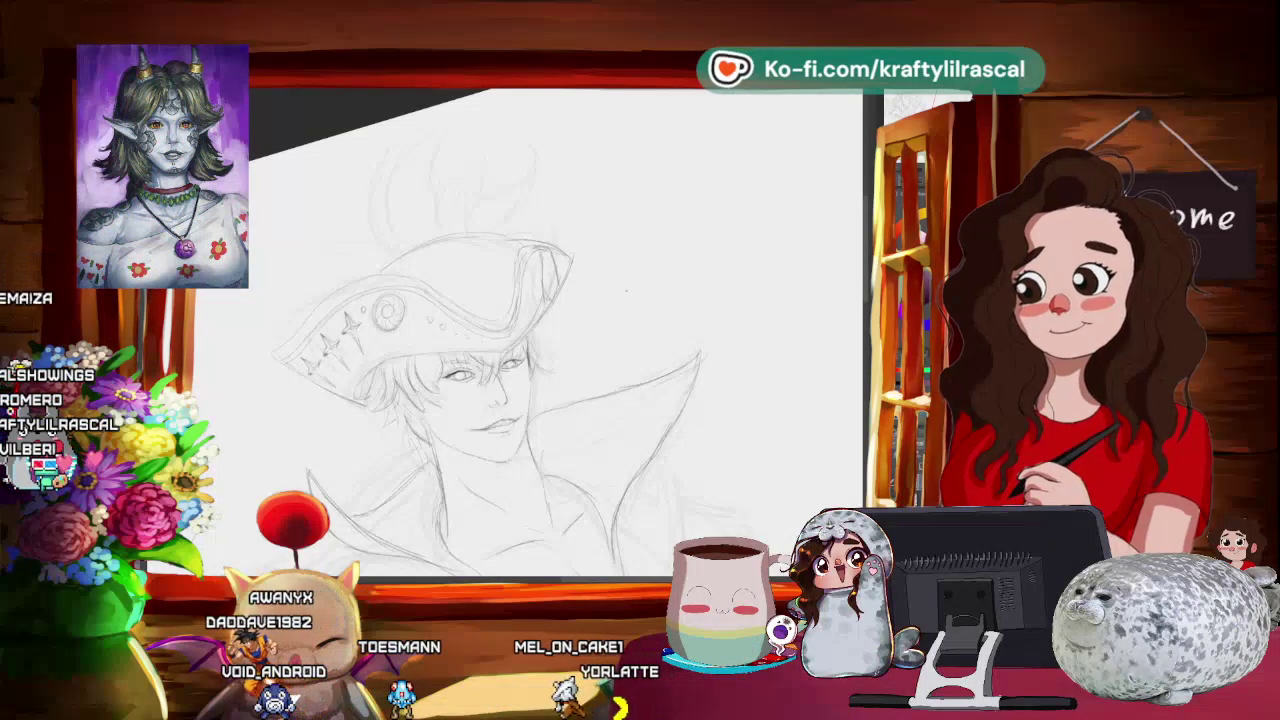
# - Tilt and zoom out the view so the pirate's whole hat and upper body show
pyautogui.moveTo(480, 380); pyautogui.dragTo(410, 400)
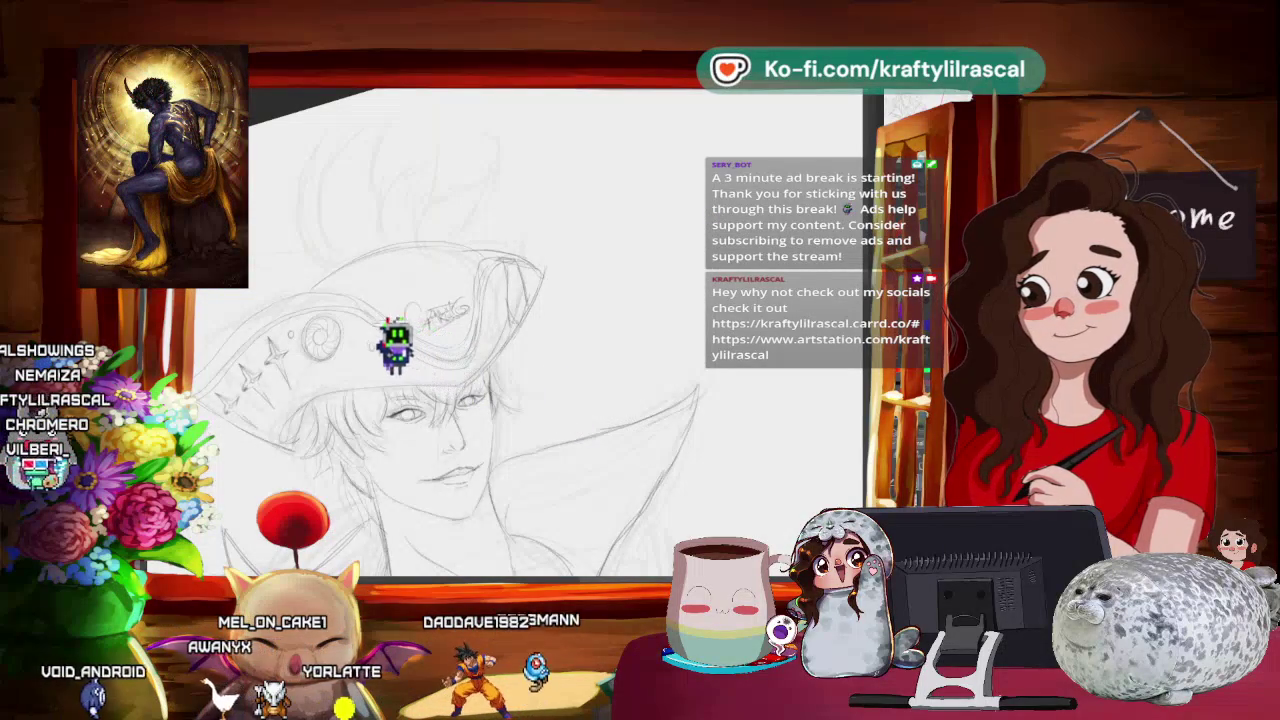
pyautogui.hotkey('ctrl', '-')
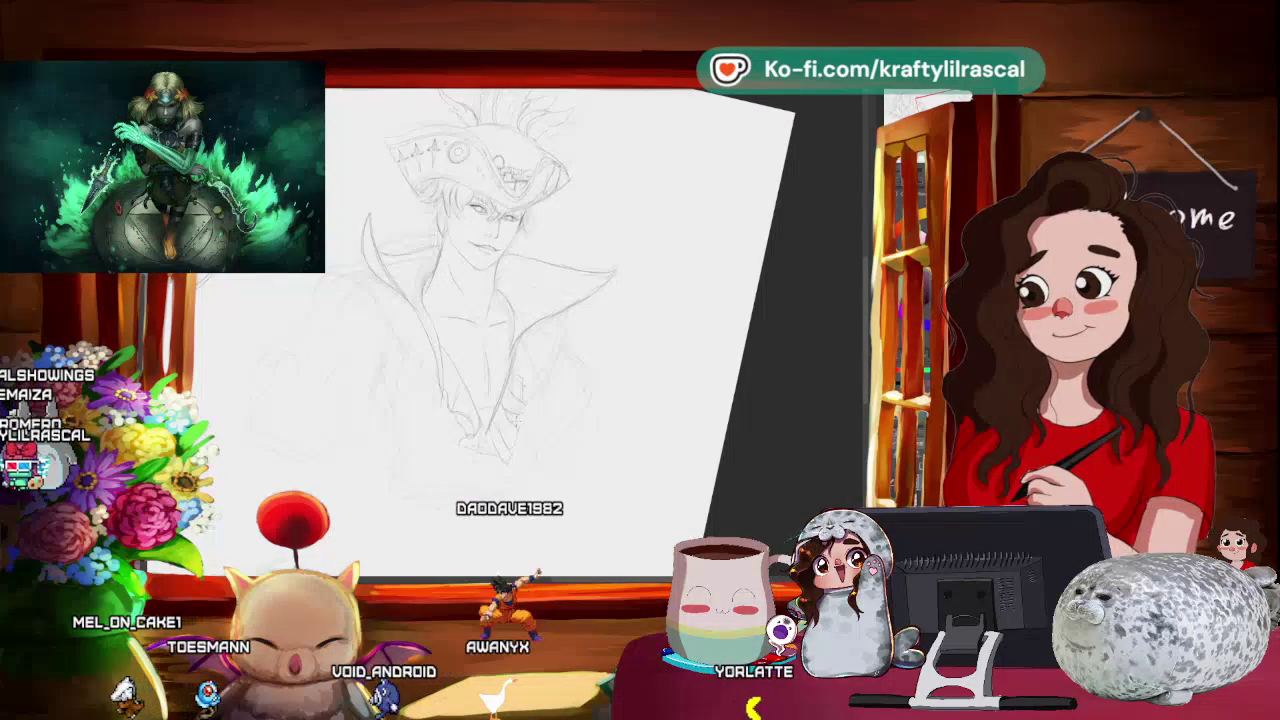
pyautogui.scroll(-3, 619, 335)
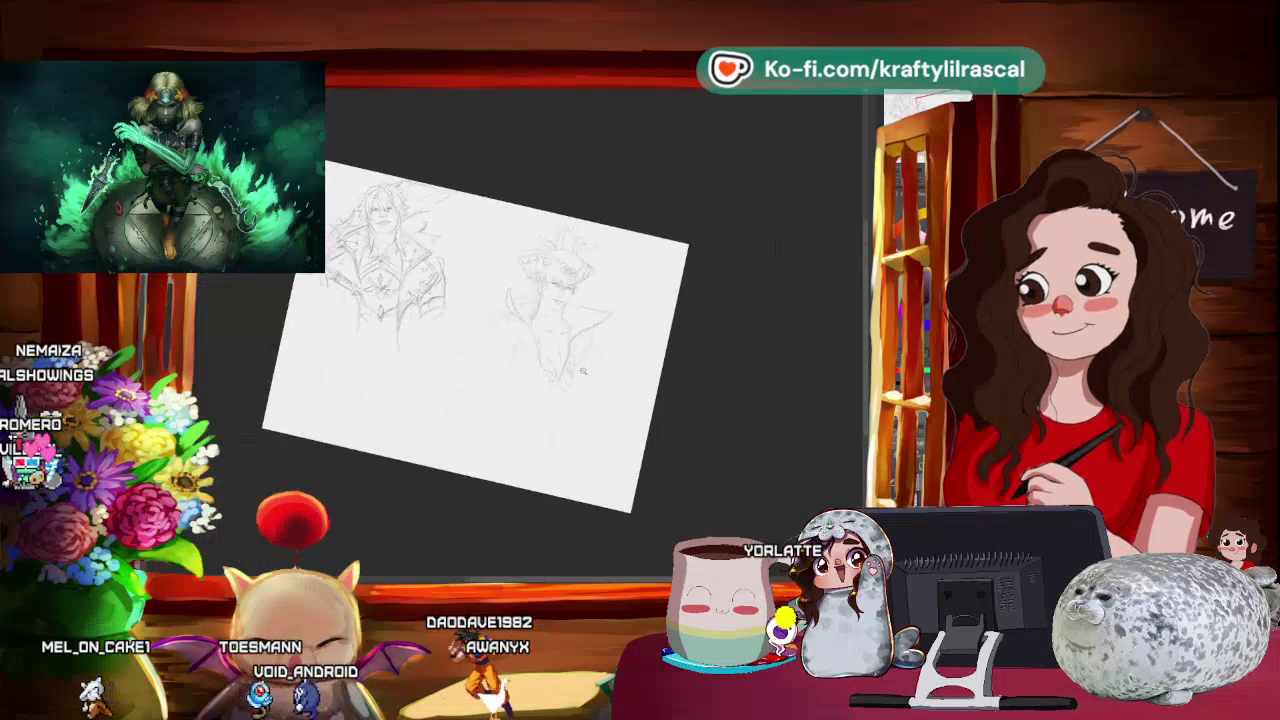
# - Nudge and rotate the view until the pirate sketch sits upright and centred
pyautogui.scroll(3, 584, 375)
pyautogui.moveTo(584, 375); pyautogui.dragTo(562, 412)
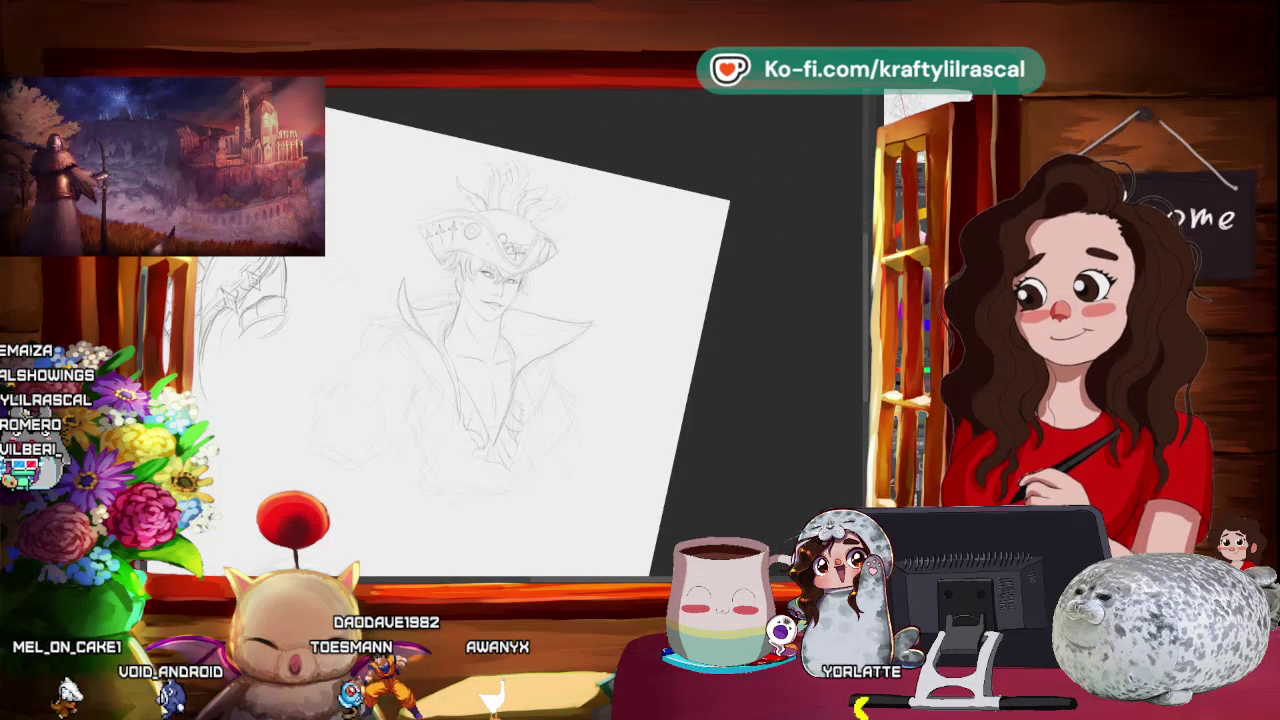
pyautogui.moveTo(579, 405); pyautogui.dragTo(600, 380)
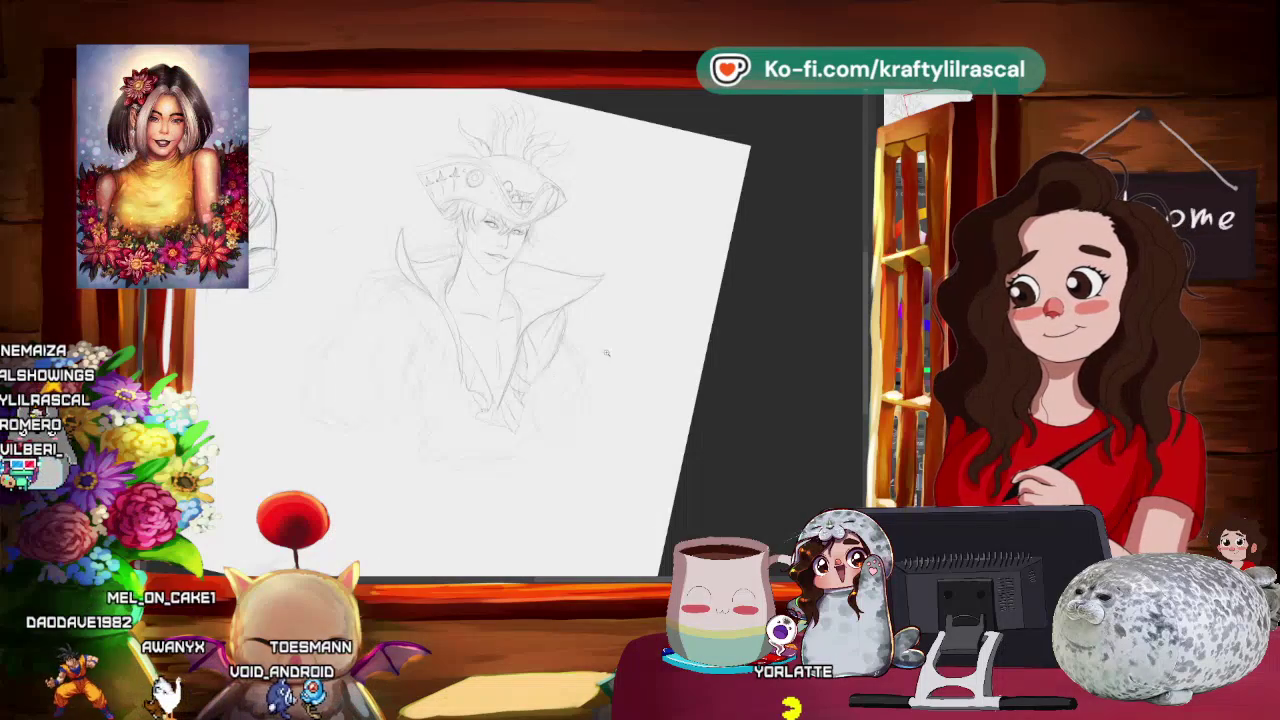
pyautogui.scroll(-5, 611, 348)
pyautogui.scroll(5, 353, 428)
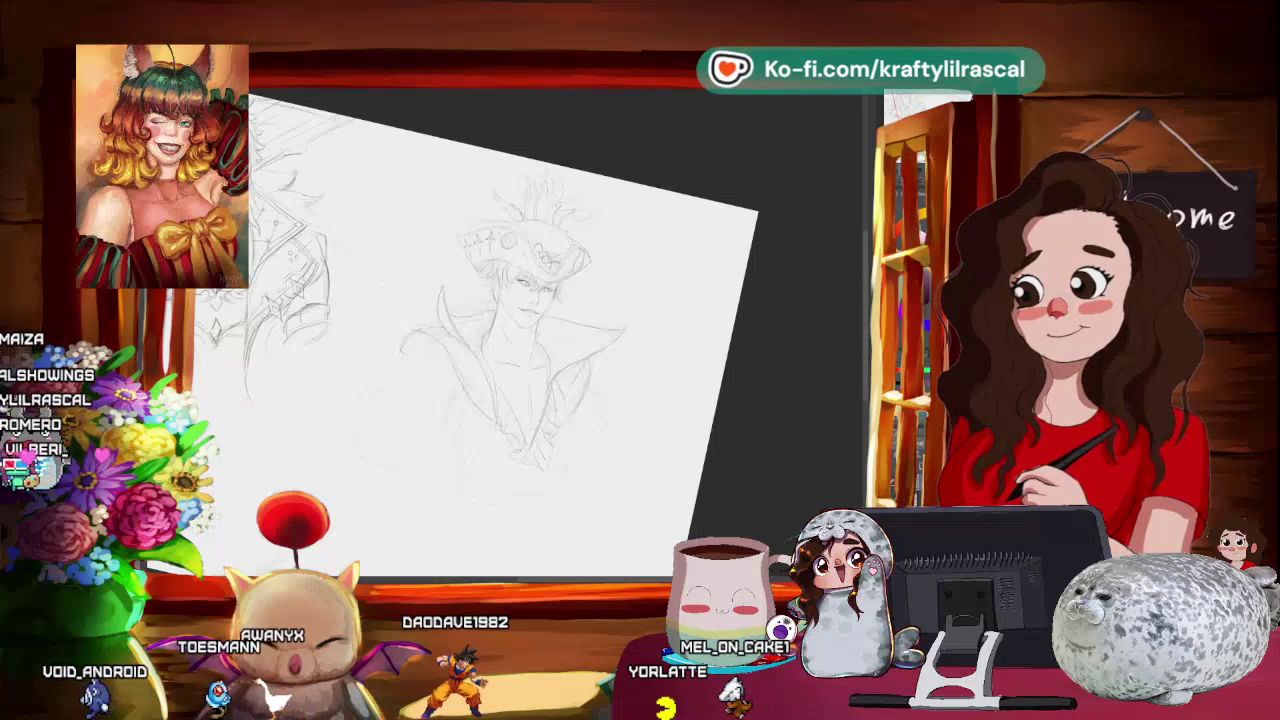
# - Reset the canvas rotation to upright, zoom in, and hide the panels for more room
pyautogui.press('5')
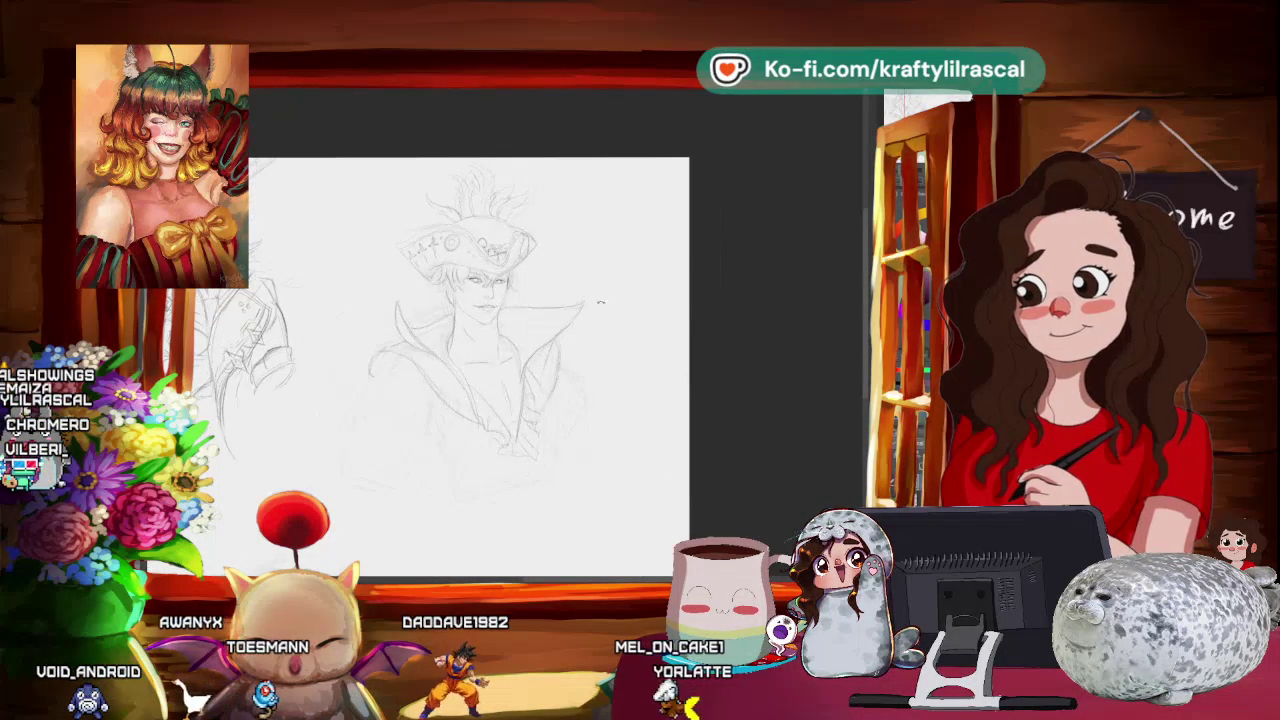
pyautogui.scroll(2, 470, 350)
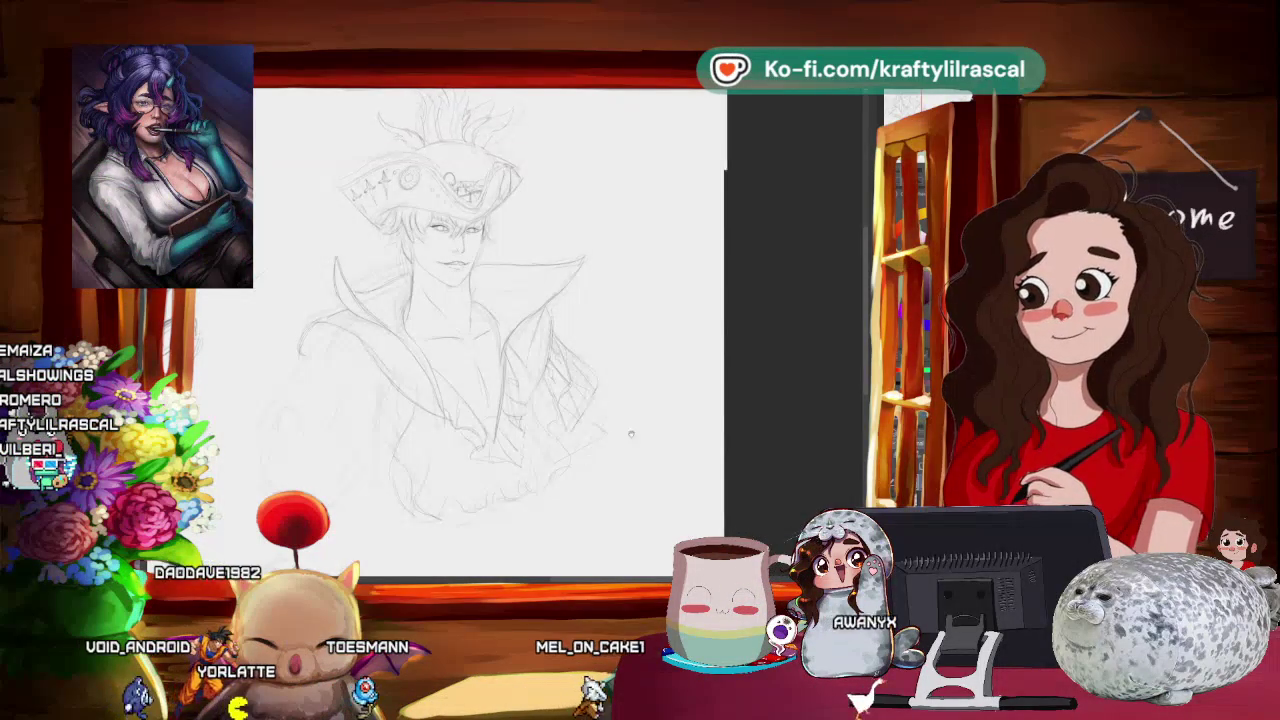
pyautogui.press('Tab')
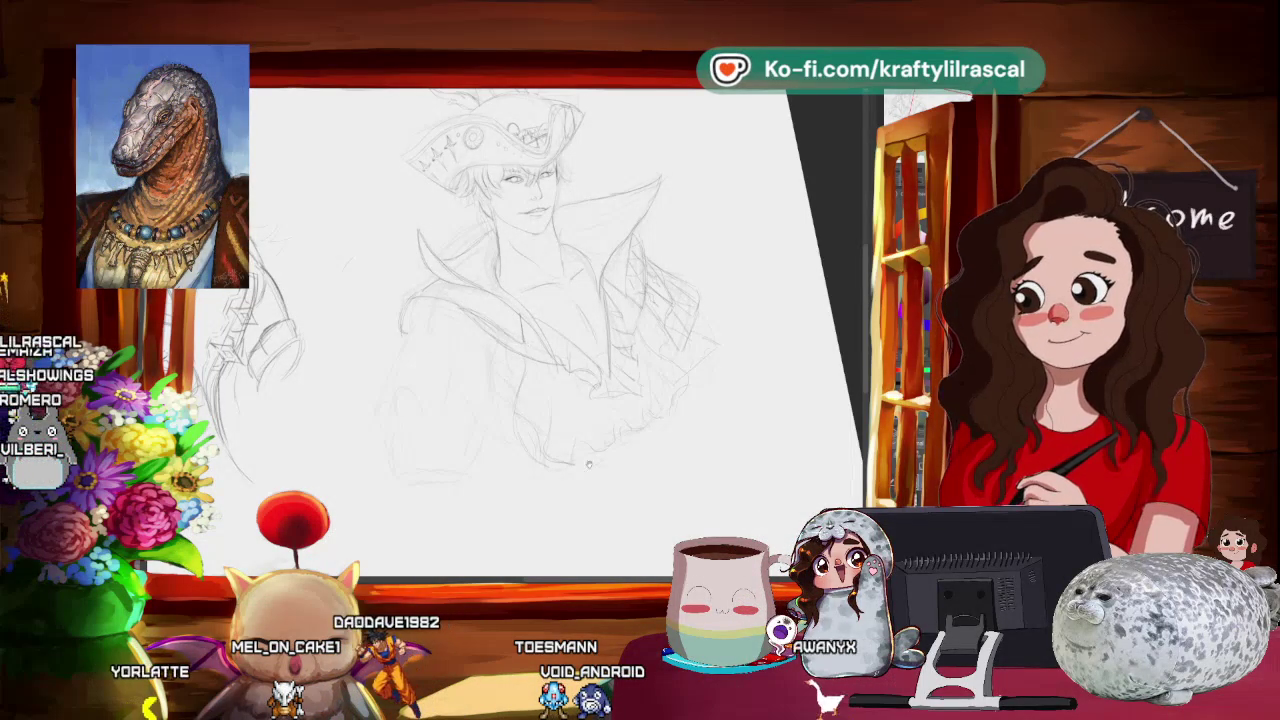
# - Rotate the view counter-clockwise and zoom out to see the pirate beside the other figure
pyautogui.press('4')
pyautogui.press('4')
pyautogui.moveTo(625, 462); pyautogui.dragTo(645, 472)
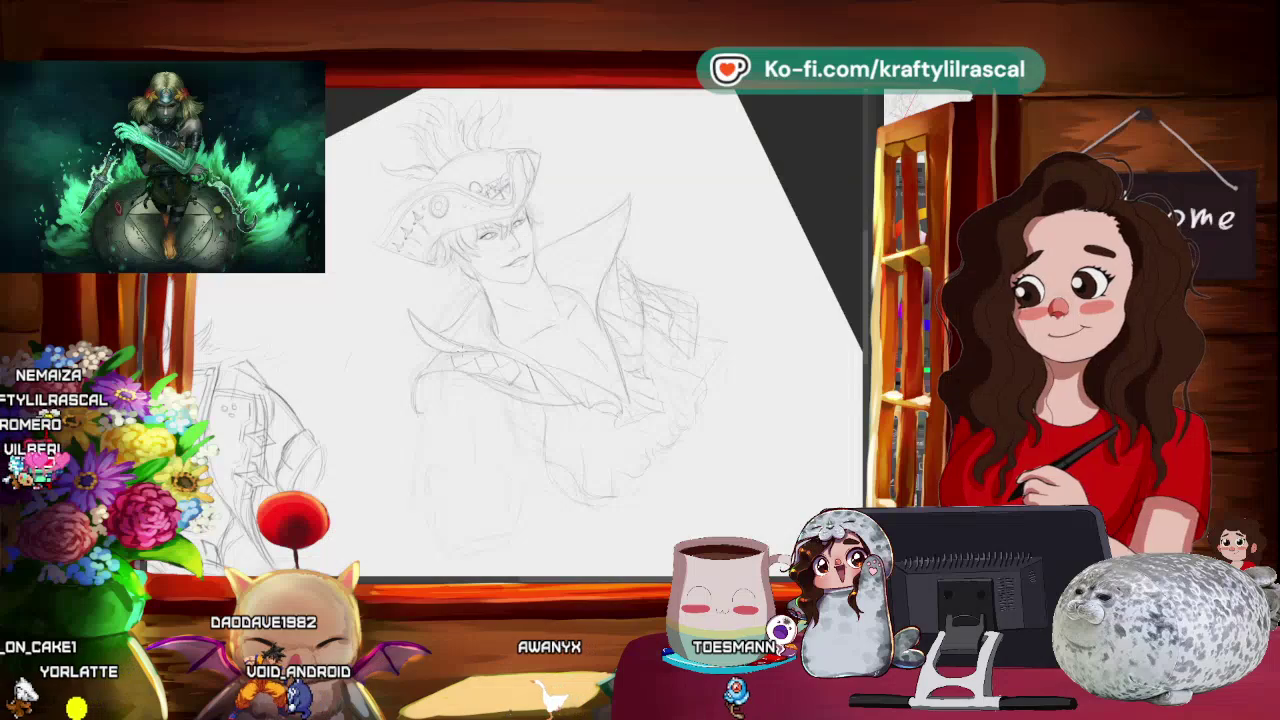
pyautogui.moveTo(574, 311)
pyautogui.mouseDown()
pyautogui.moveTo(578, 369)
pyautogui.moveTo(520, 352)
pyautogui.mouseUp()
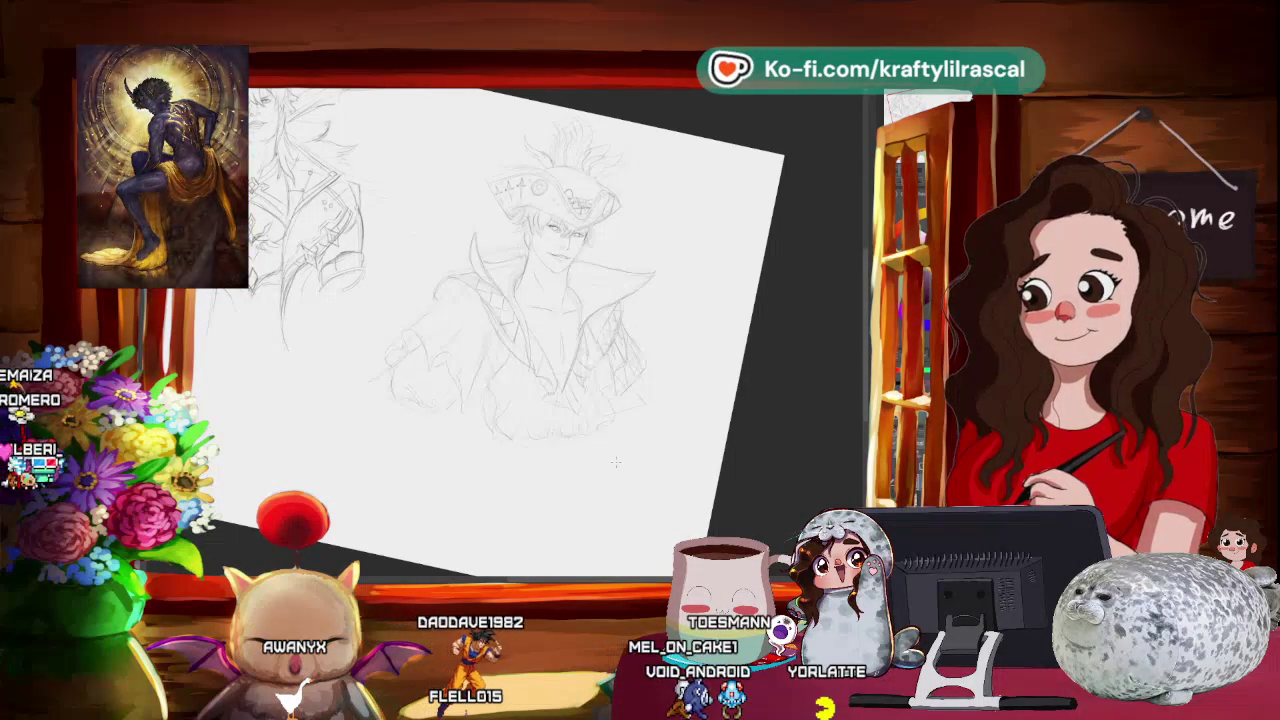
pyautogui.scroll(-3, 616, 462)
# - Recentre the sketch, shade the pirate's collar with grey pencil, and tilt the canvas view
pyautogui.scroll(4, 640, 478)
pyautogui.moveTo(647, 484); pyautogui.dragTo(596, 460)
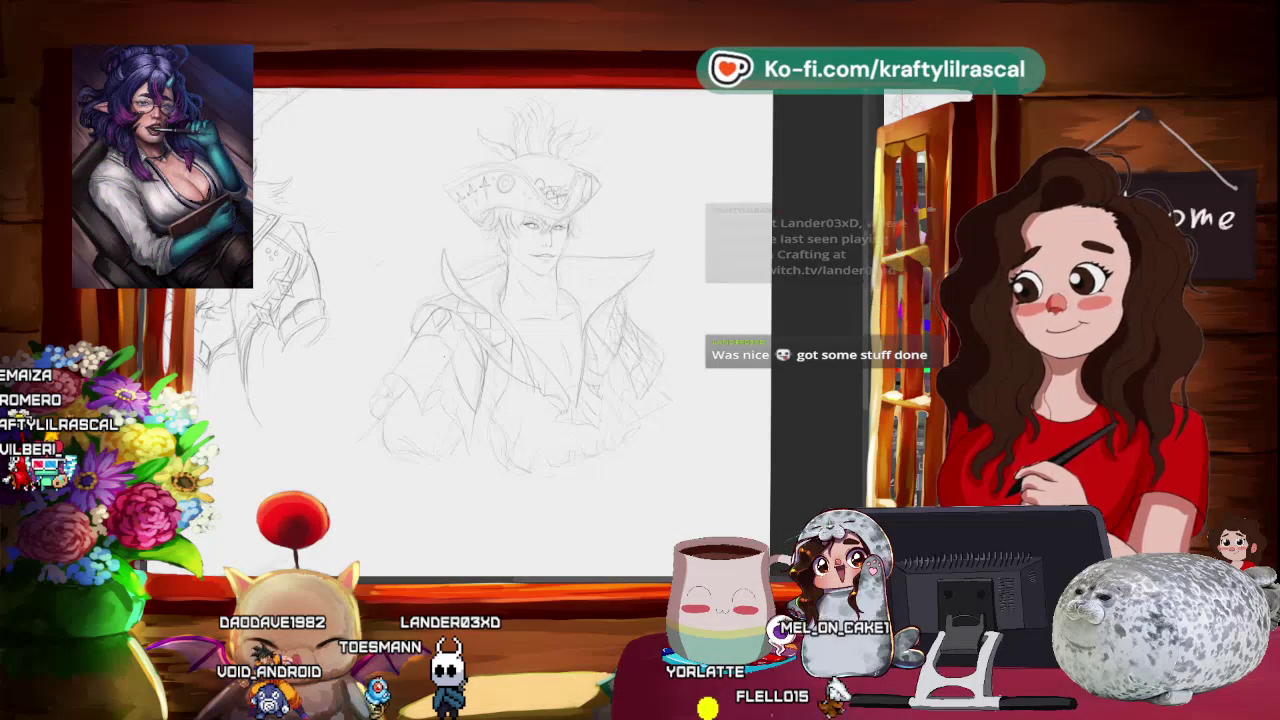
pyautogui.moveTo(440, 275); pyautogui.dragTo(495, 325)
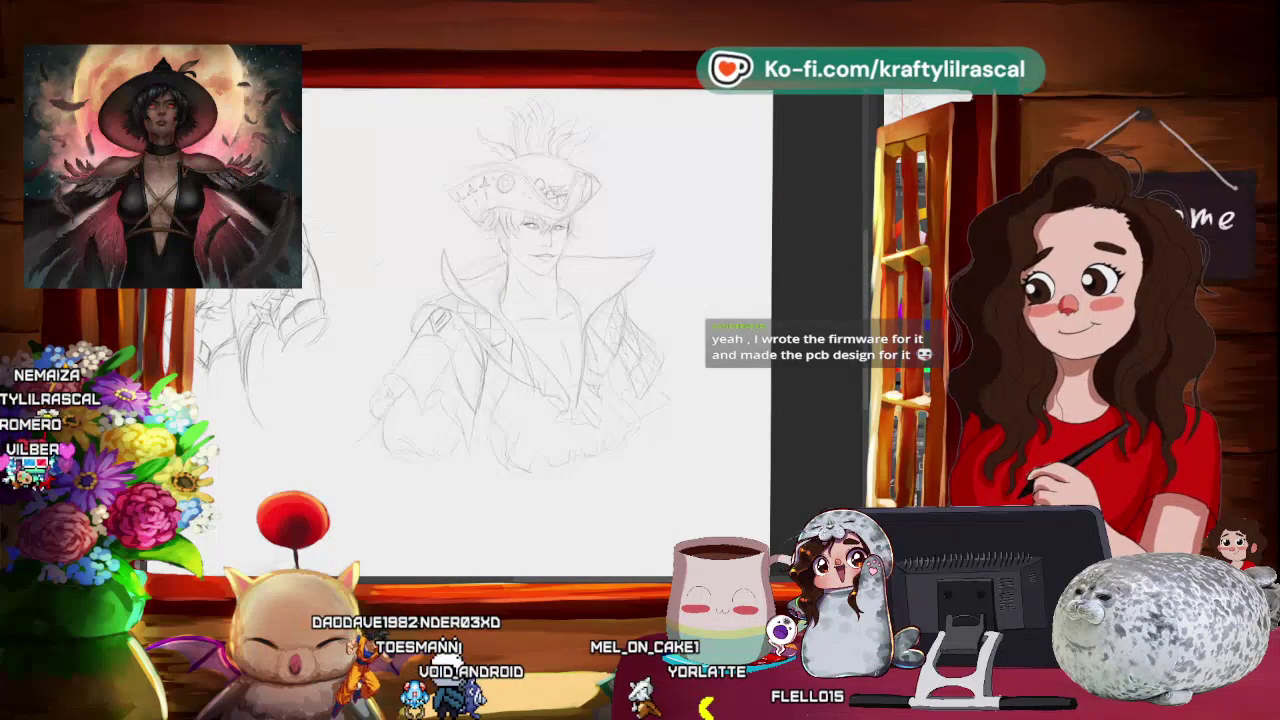
pyautogui.moveTo(560, 460)
pyautogui.mouseDown()
pyautogui.moveTo(511, 489)
pyautogui.moveTo(560, 402)
pyautogui.mouseUp()
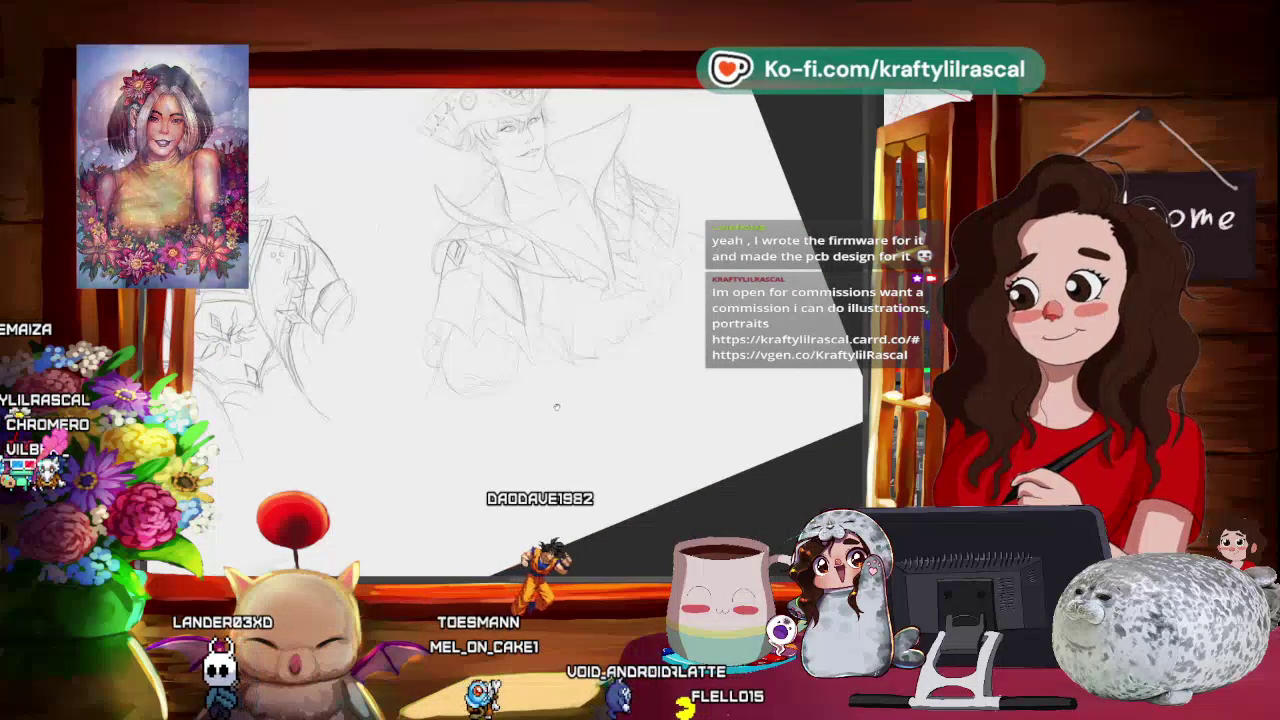
# - Rotate the canvas view counterclockwise, then reset it back toward upright around the pirate
pyautogui.moveTo(557, 405); pyautogui.dragTo(530, 440)
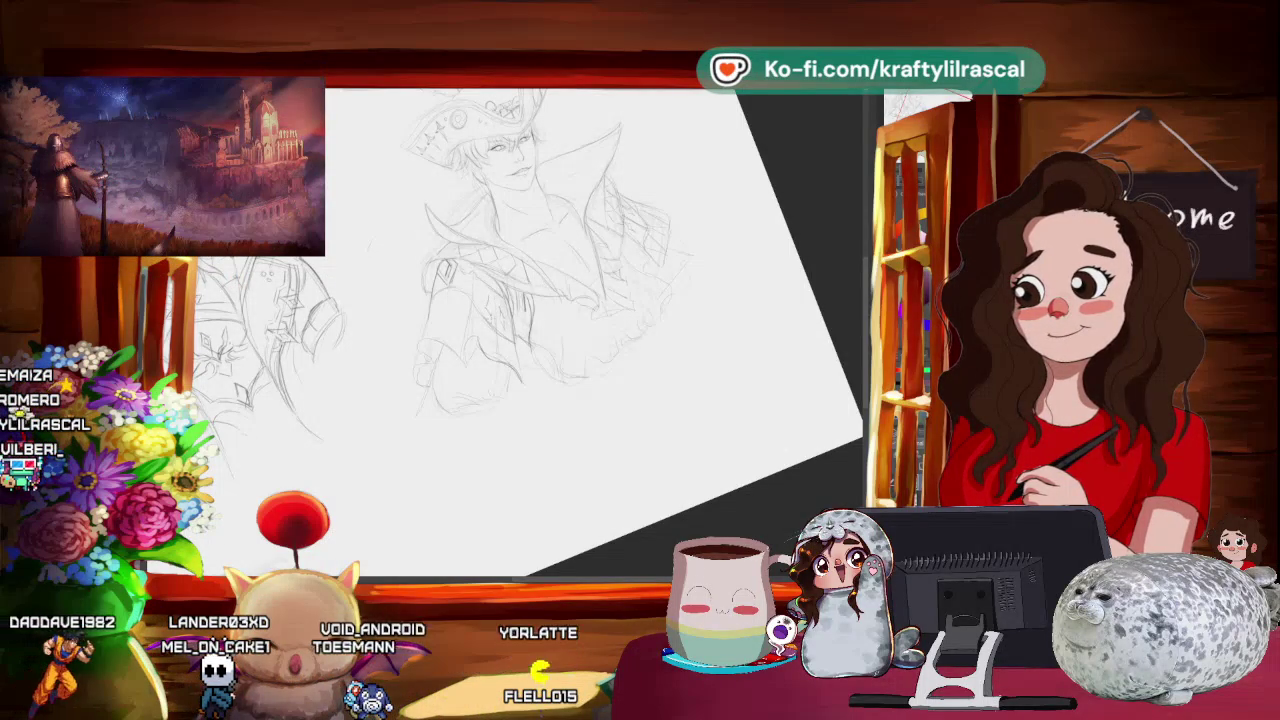
pyautogui.press('-')
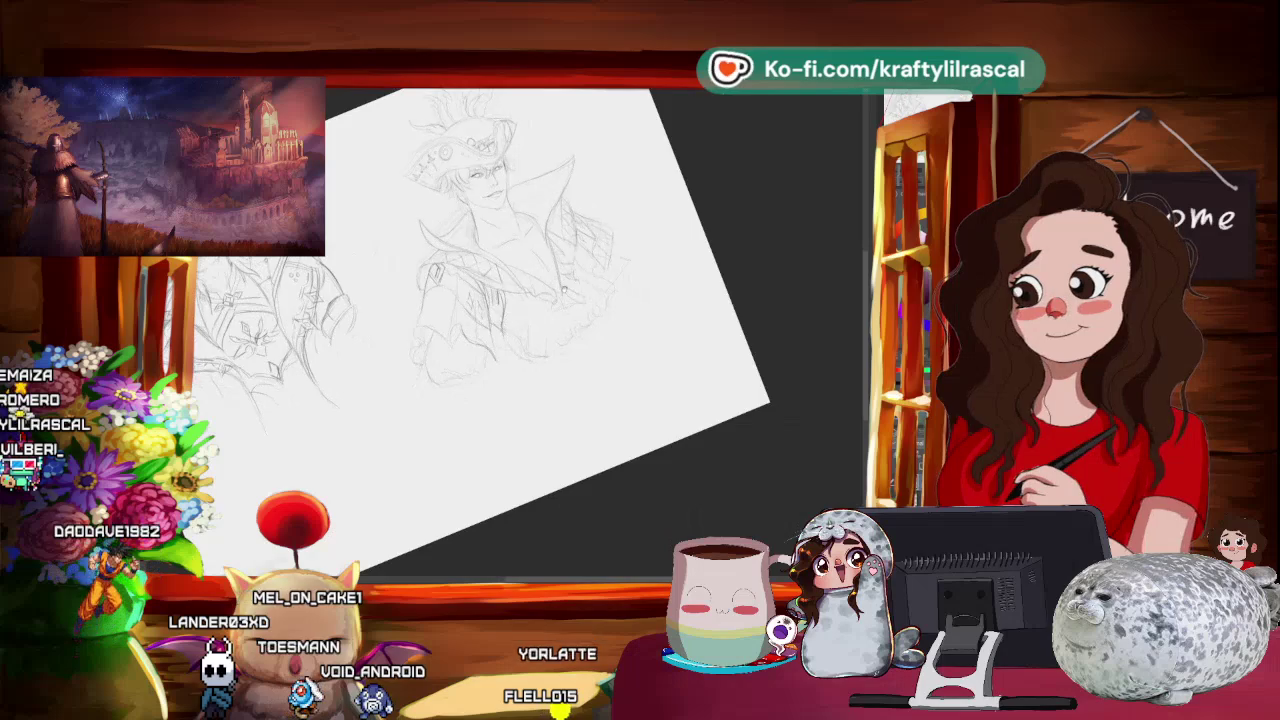
pyautogui.hotkey('ctrl', '0')
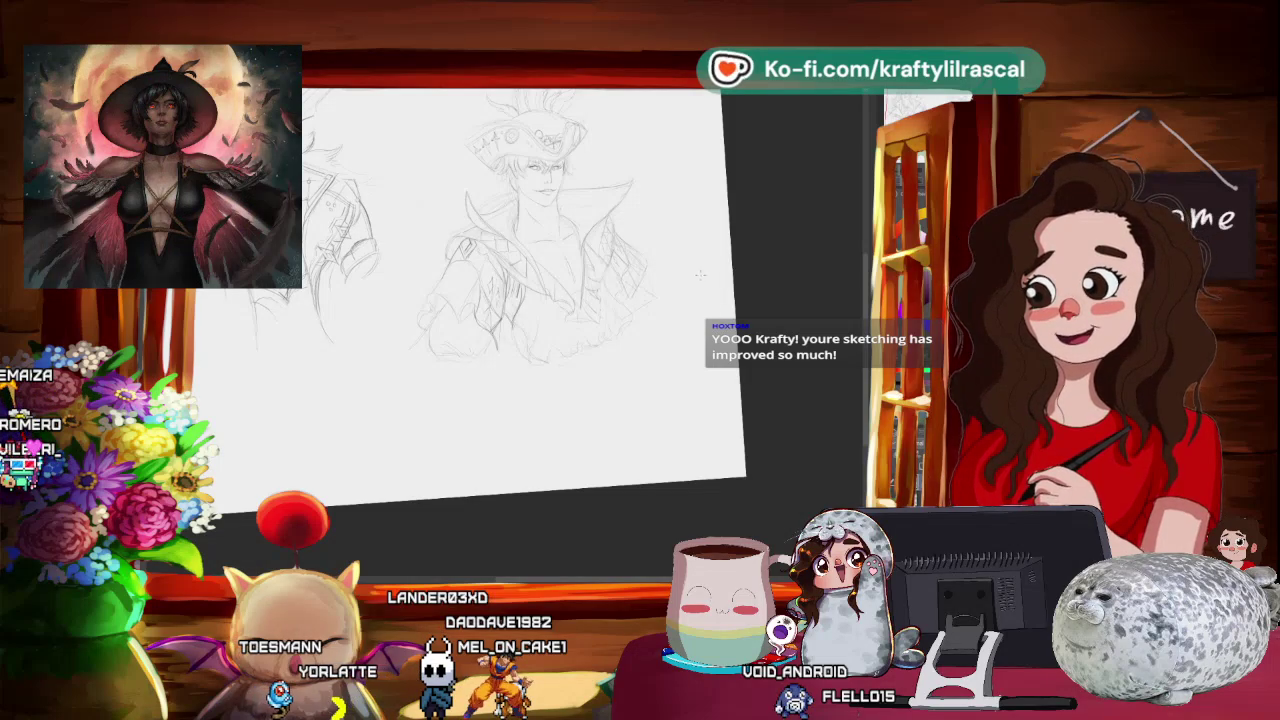
pyautogui.scroll(2, 612, 240)
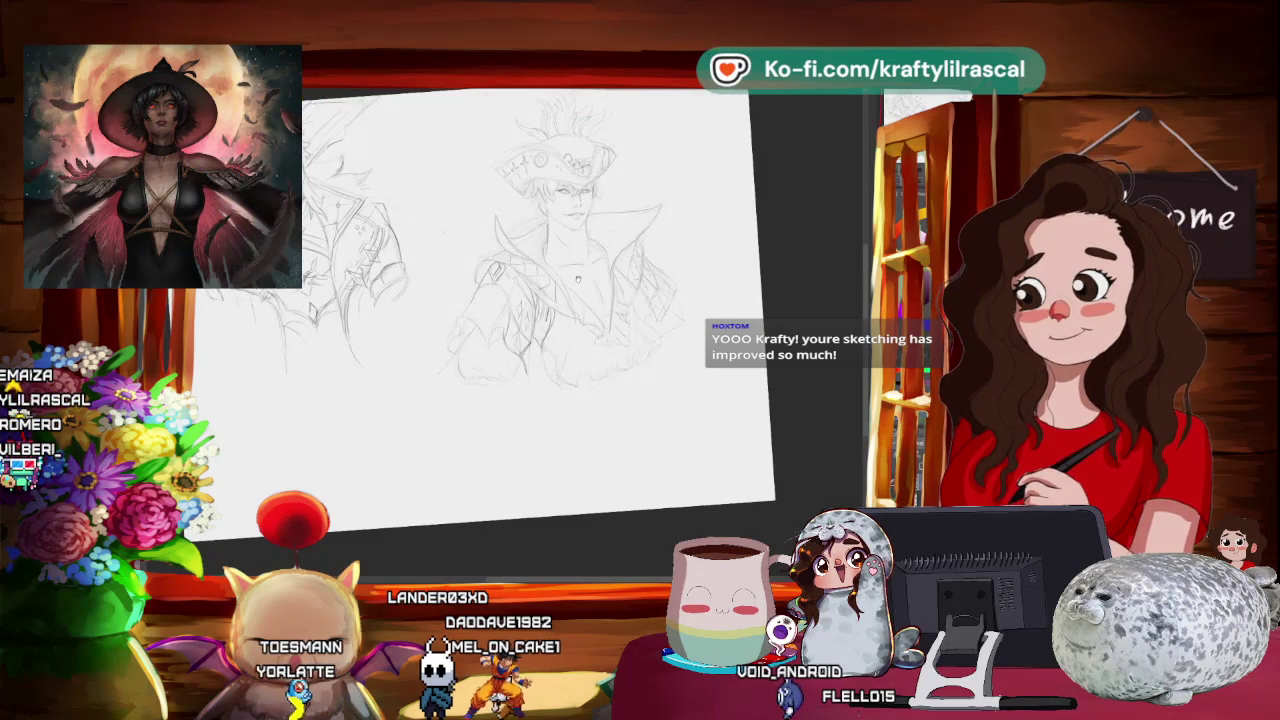
# - Tilt the canvas steeply and zoom in closely around the pirate figure
pyautogui.moveTo(577, 279); pyautogui.dragTo(560, 300)
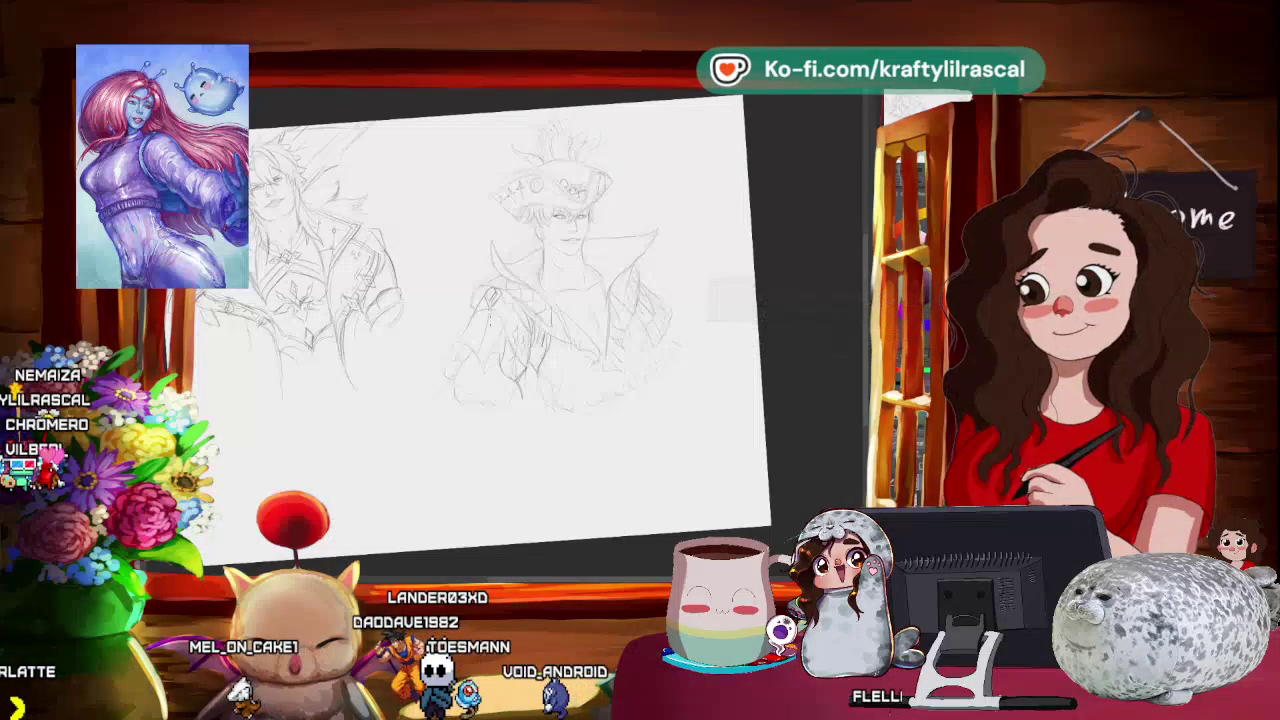
pyautogui.moveTo(620, 470); pyautogui.dragTo(593, 495)
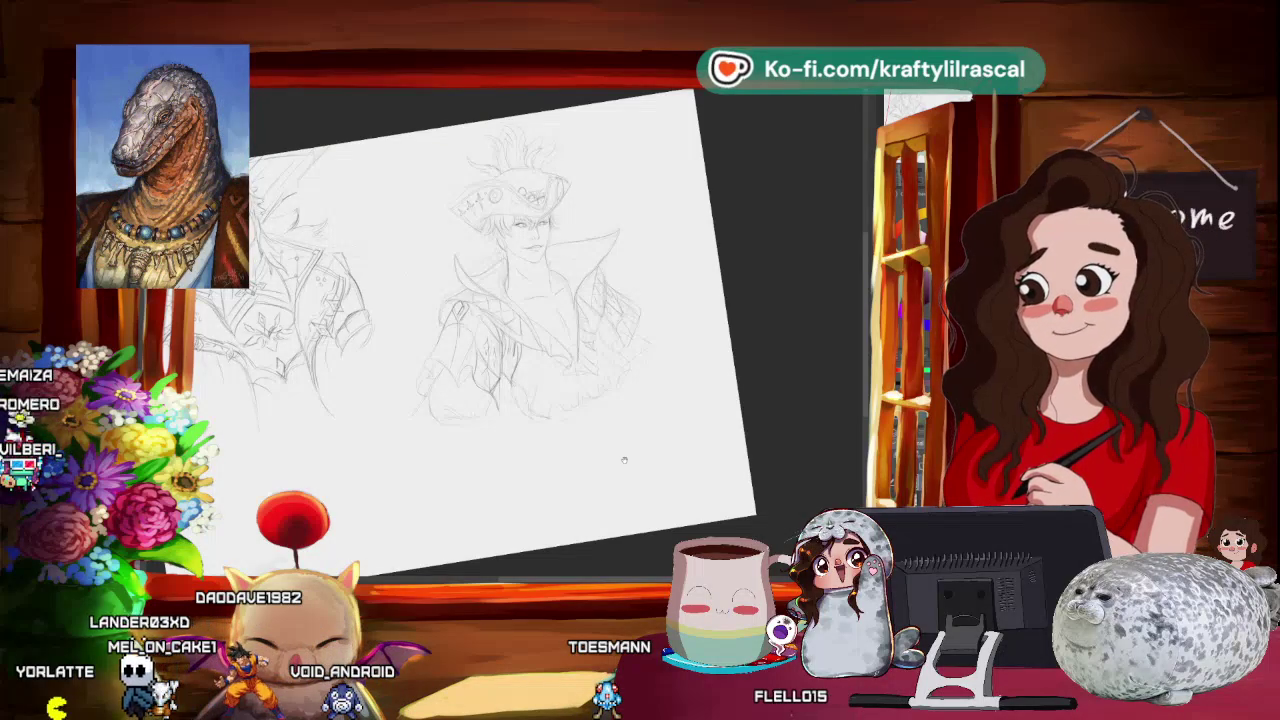
pyautogui.moveTo(548, 455); pyautogui.dragTo(583, 467)
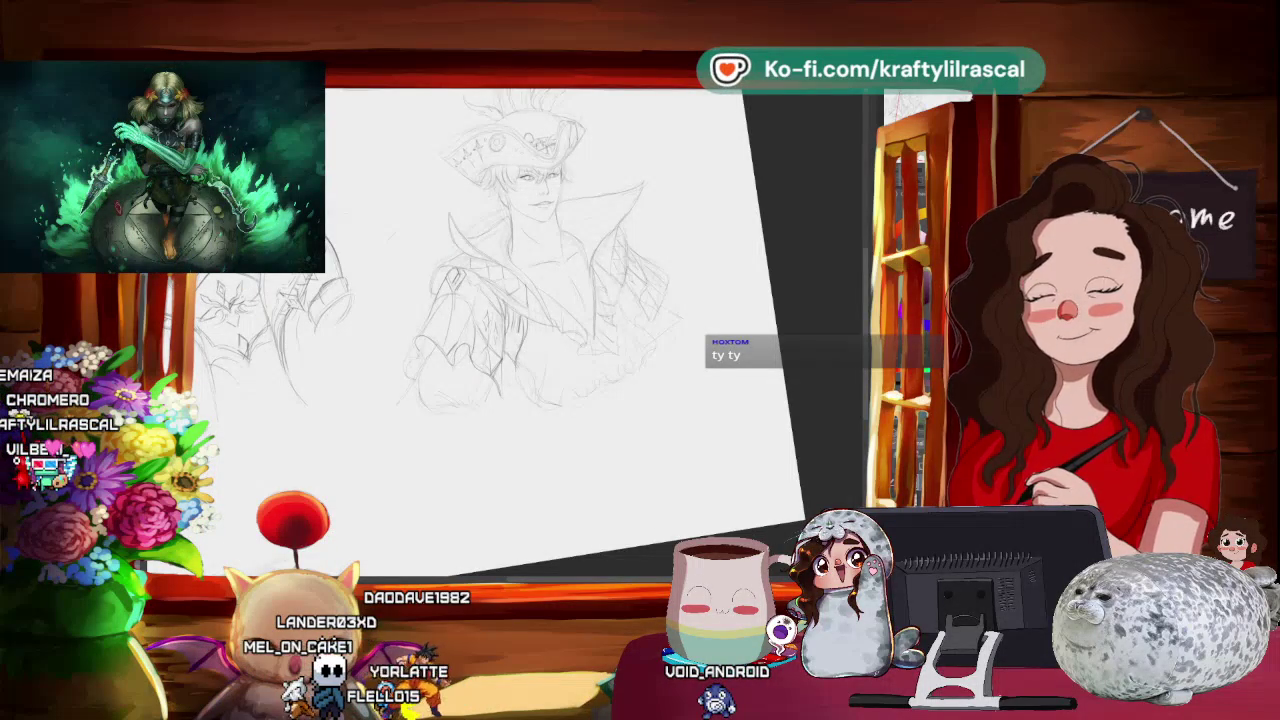
pyautogui.moveTo(482, 397); pyautogui.dragTo(466, 462)
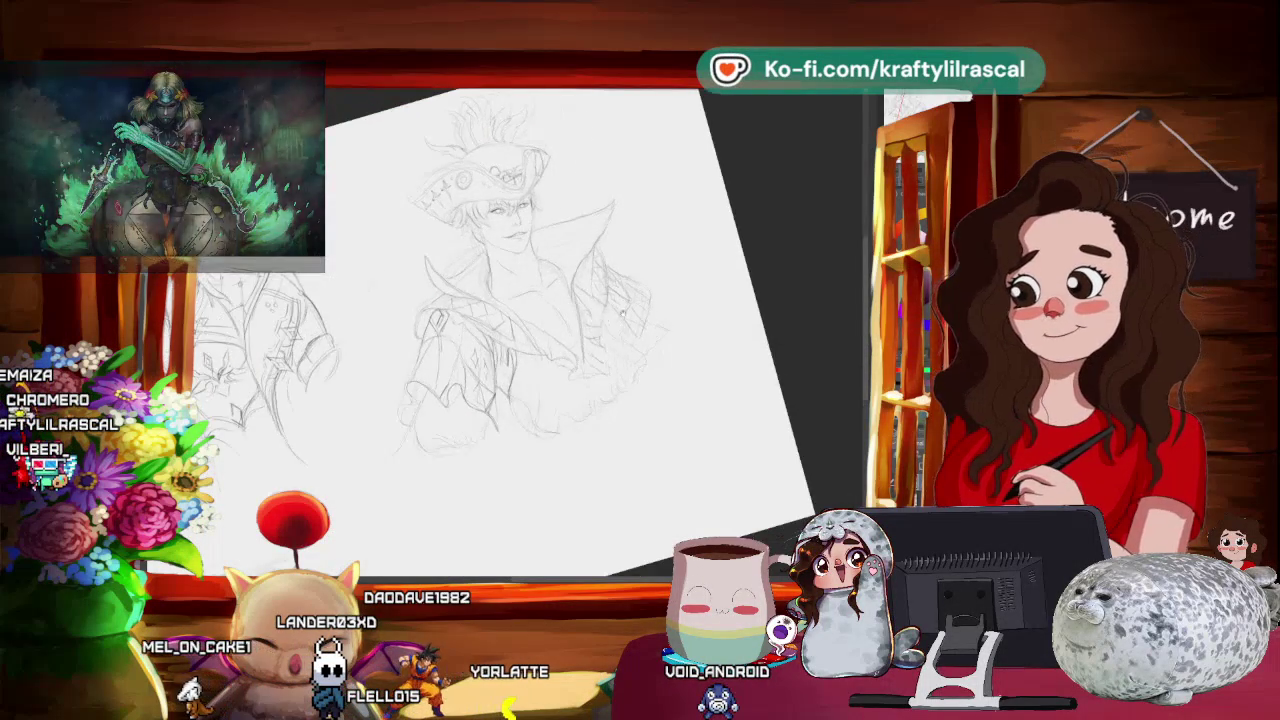
pyautogui.moveTo(480, 400); pyautogui.dragTo(560, 420)
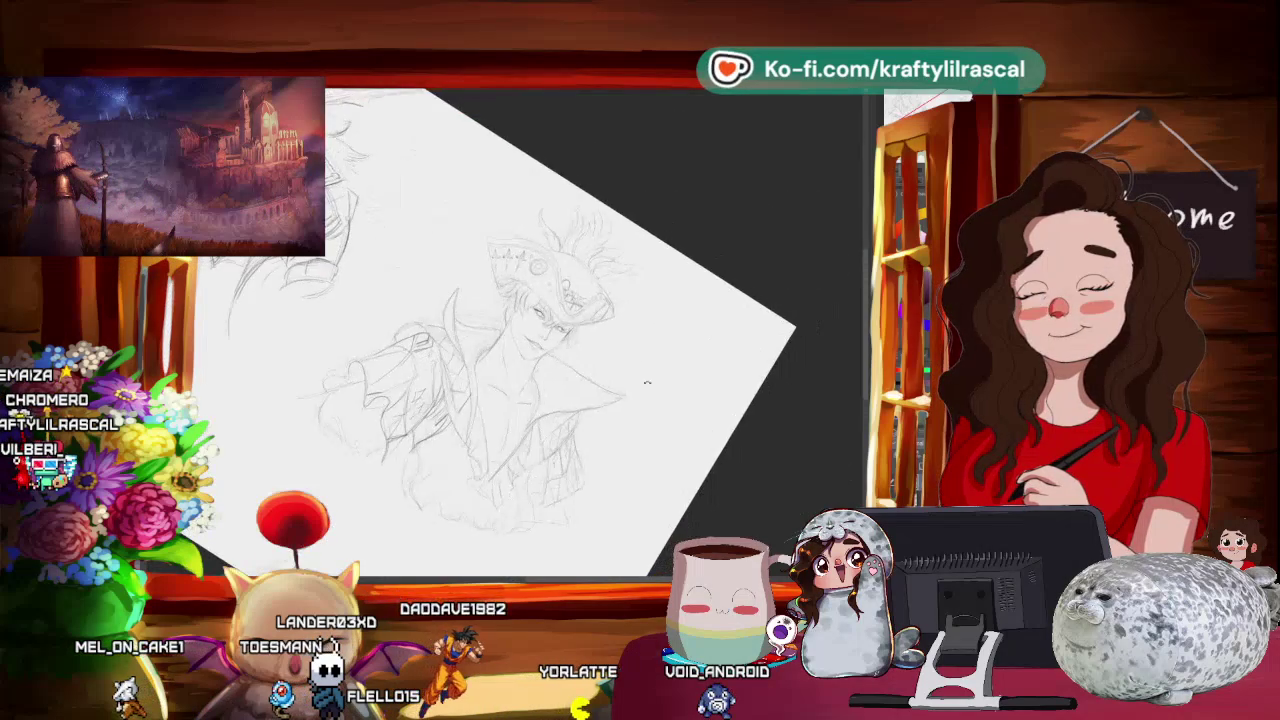
# - Tilt the canvas to a steeper angle, then switch to the ArtStation portfolio in the browser
pyautogui.moveTo(560, 330); pyautogui.dragTo(580, 300)
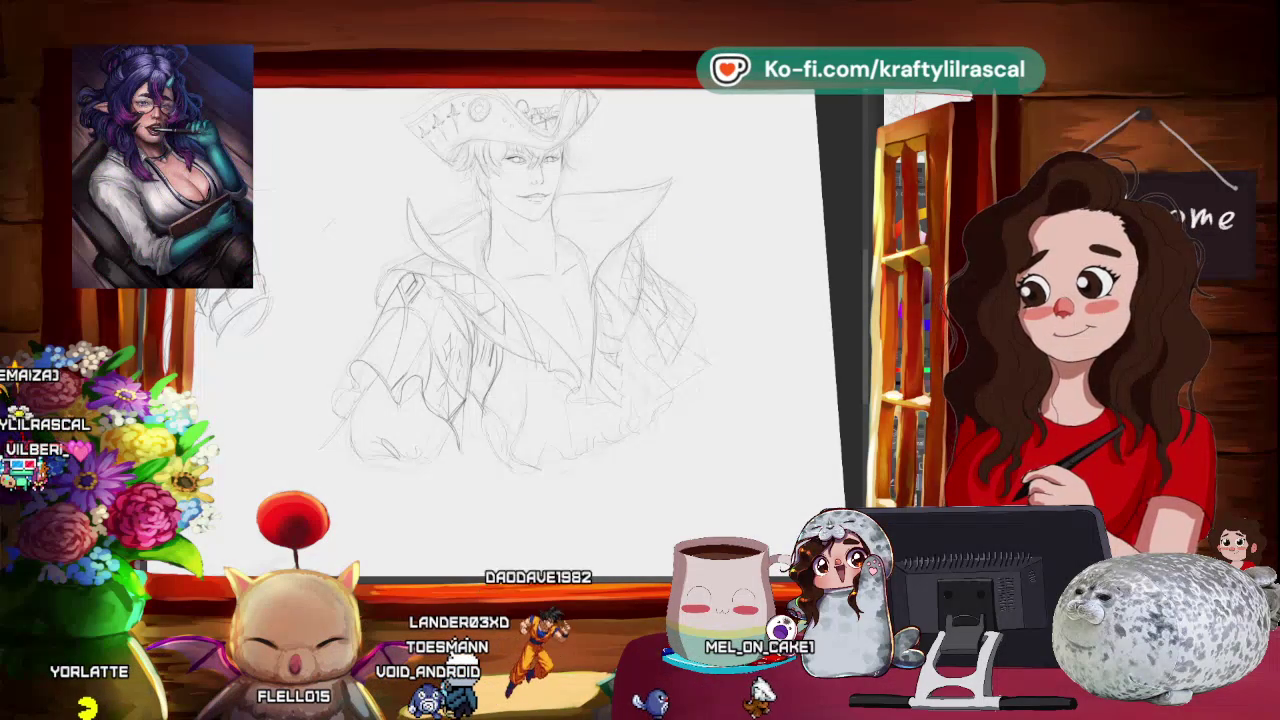
pyautogui.hotkey('alt', 'Tab')
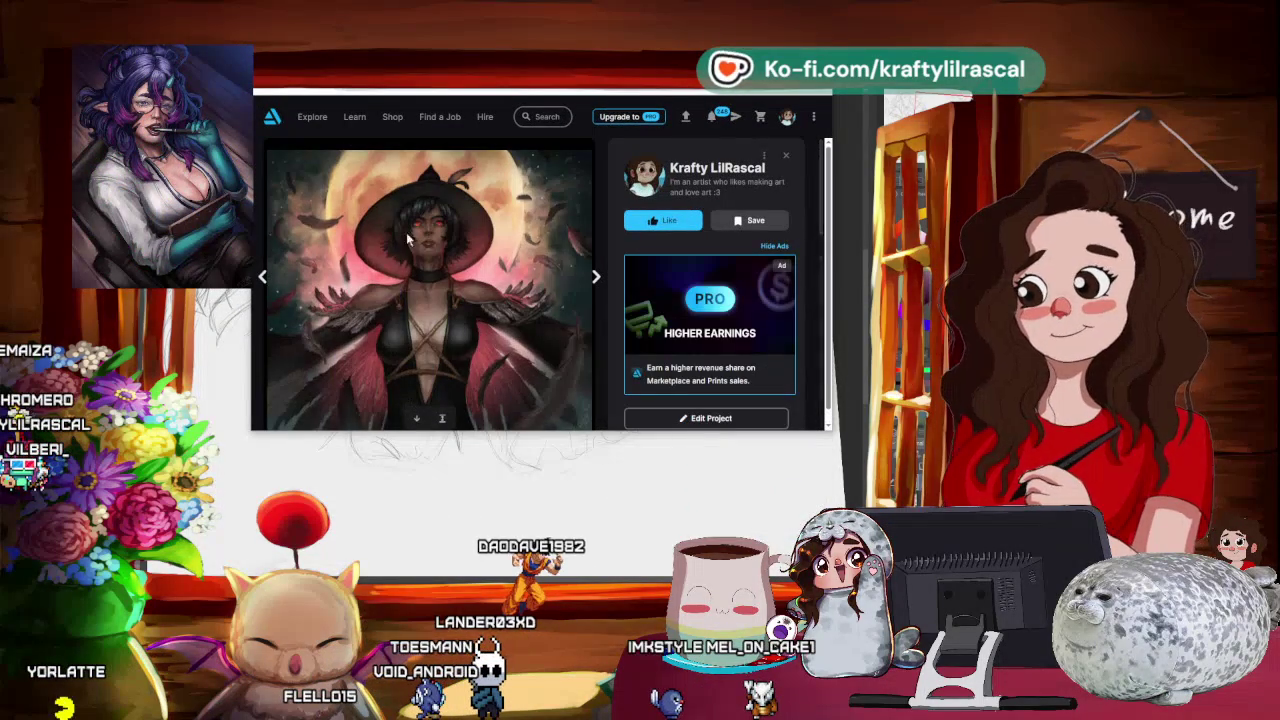
# - Close the open artwork, scroll the grid, and page through another project's images
pyautogui.press('Escape')
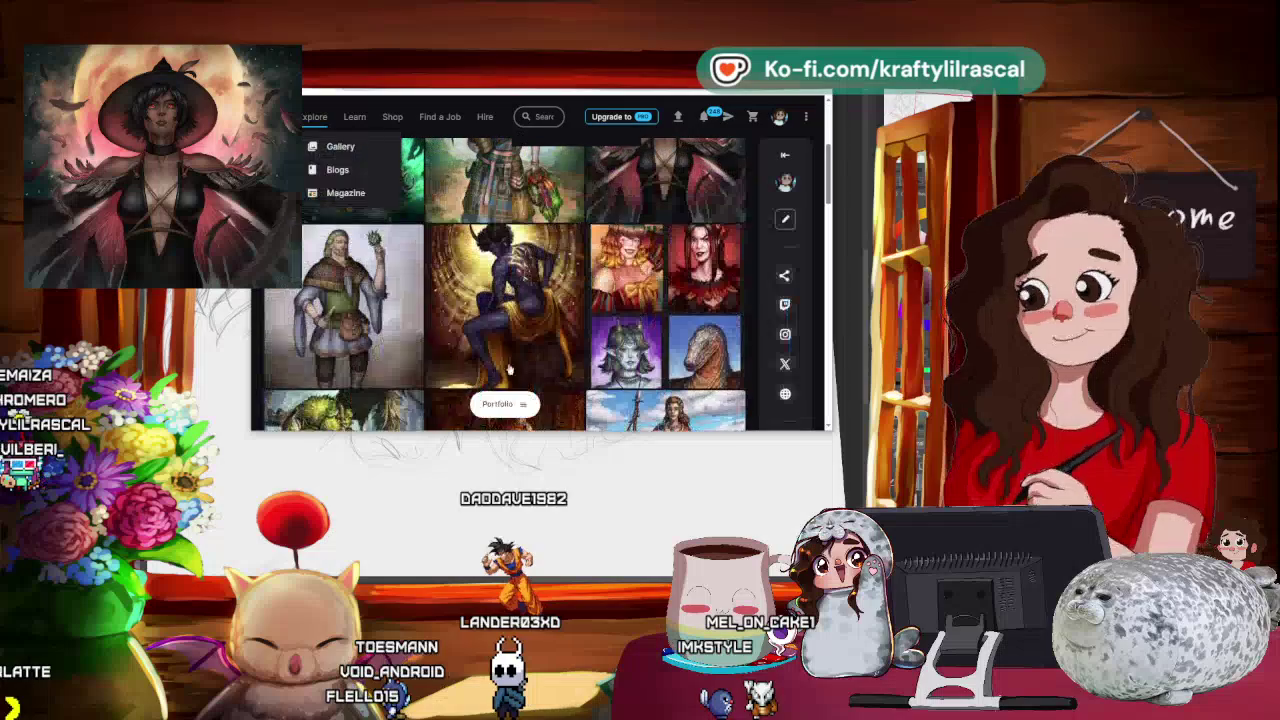
pyautogui.scroll(-2, 666, 352)
pyautogui.scroll(-2, 666, 352)
pyautogui.click(665, 352)
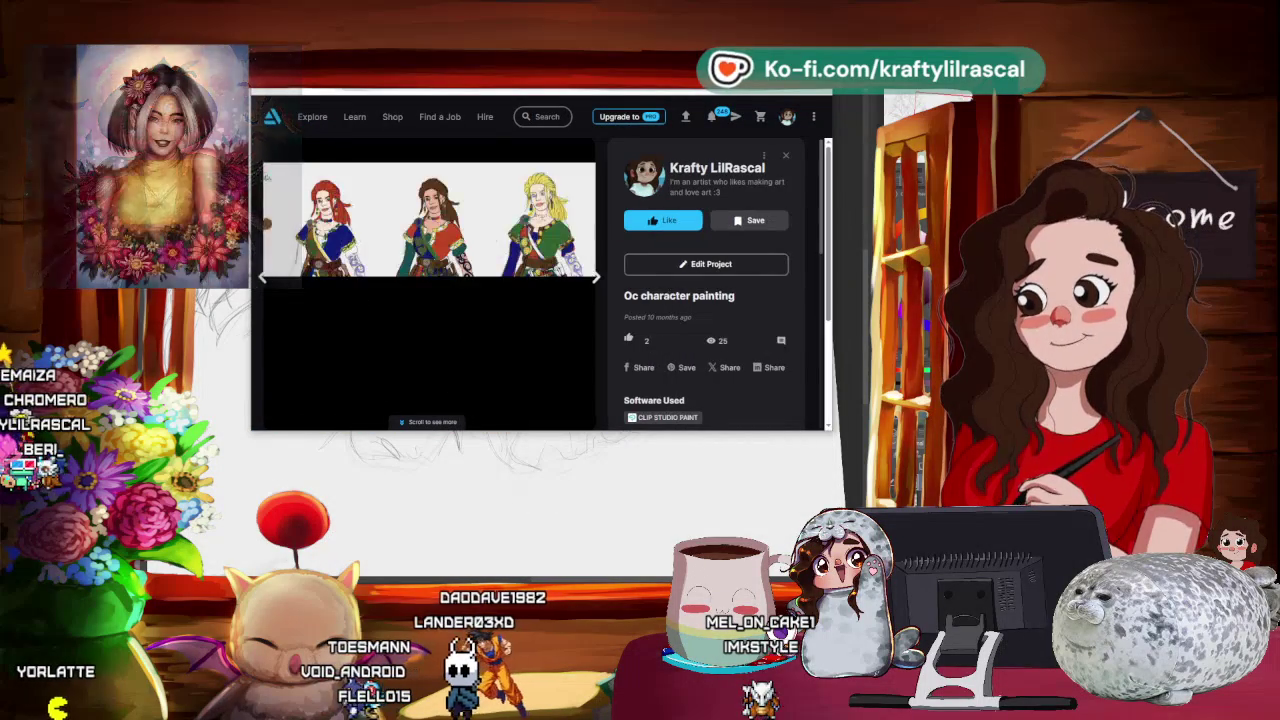
pyautogui.press('Right')
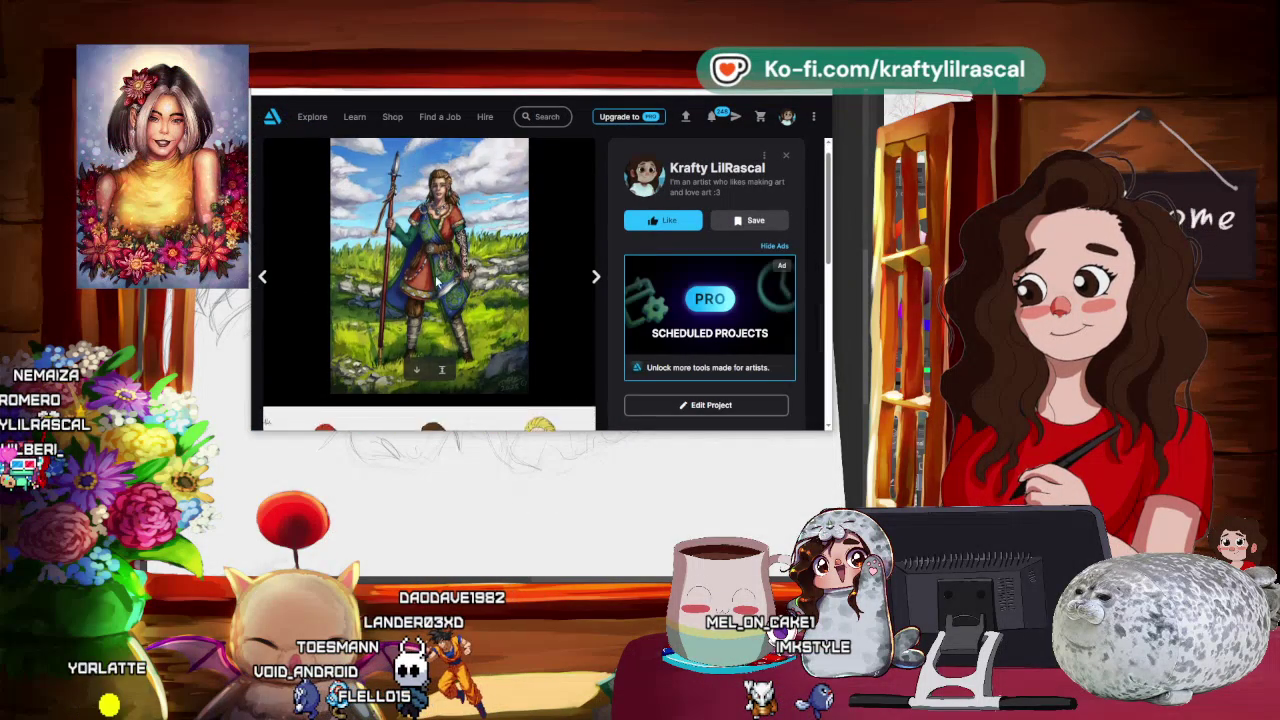
pyautogui.press('Escape')
# - View two more artworks, including the figure carrying vegetables, then scroll back up the grid
pyautogui.scroll(-5, 383, 316)
pyautogui.click(383, 316)
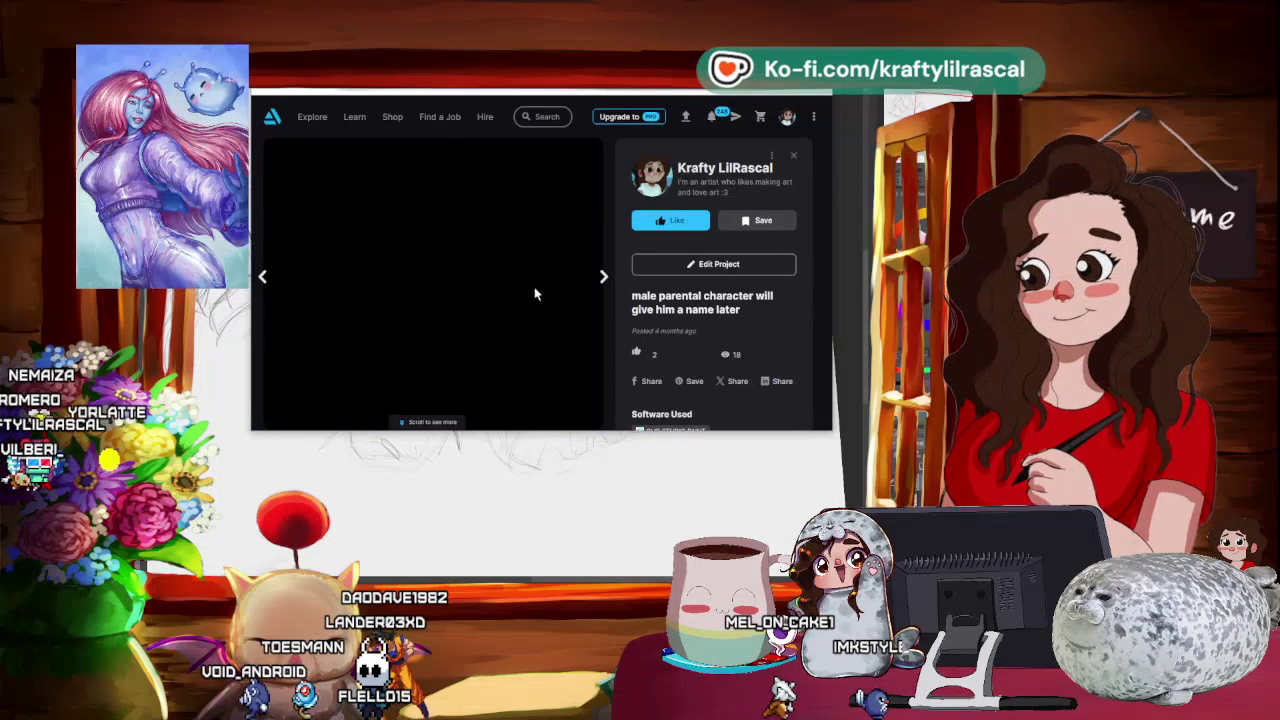
pyautogui.scroll(-5, 416, 265)
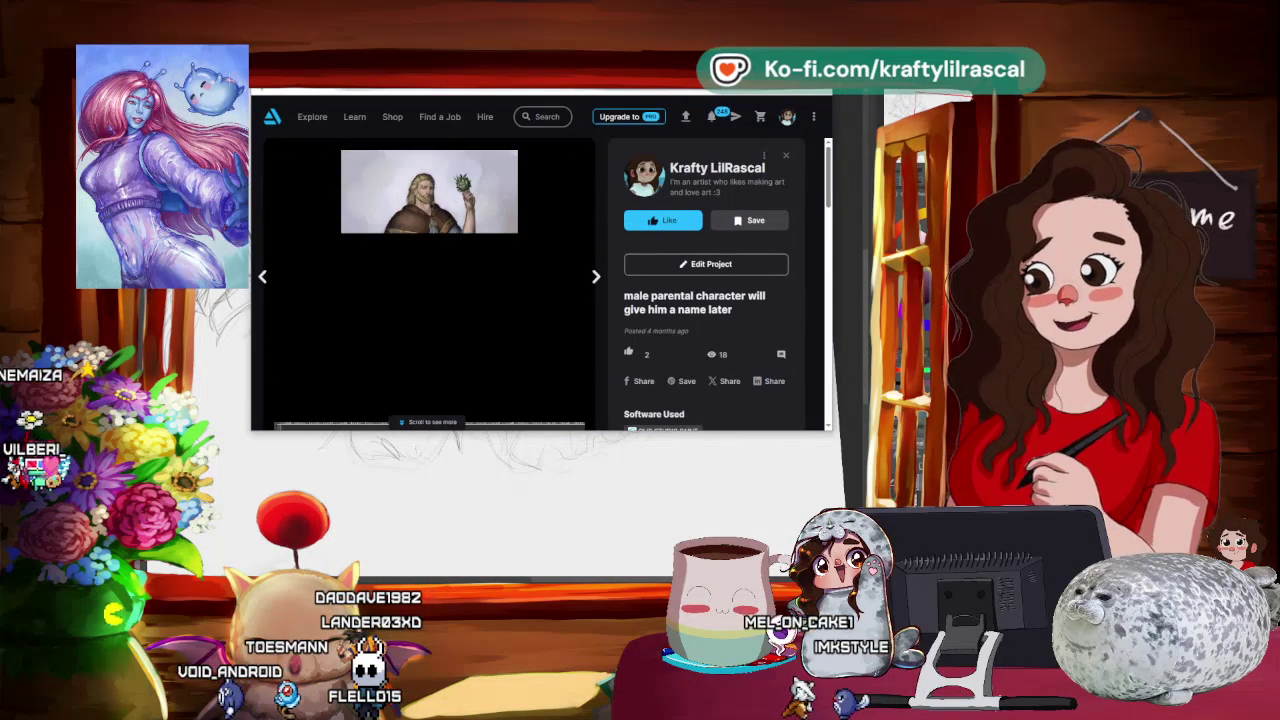
pyautogui.press('Escape')
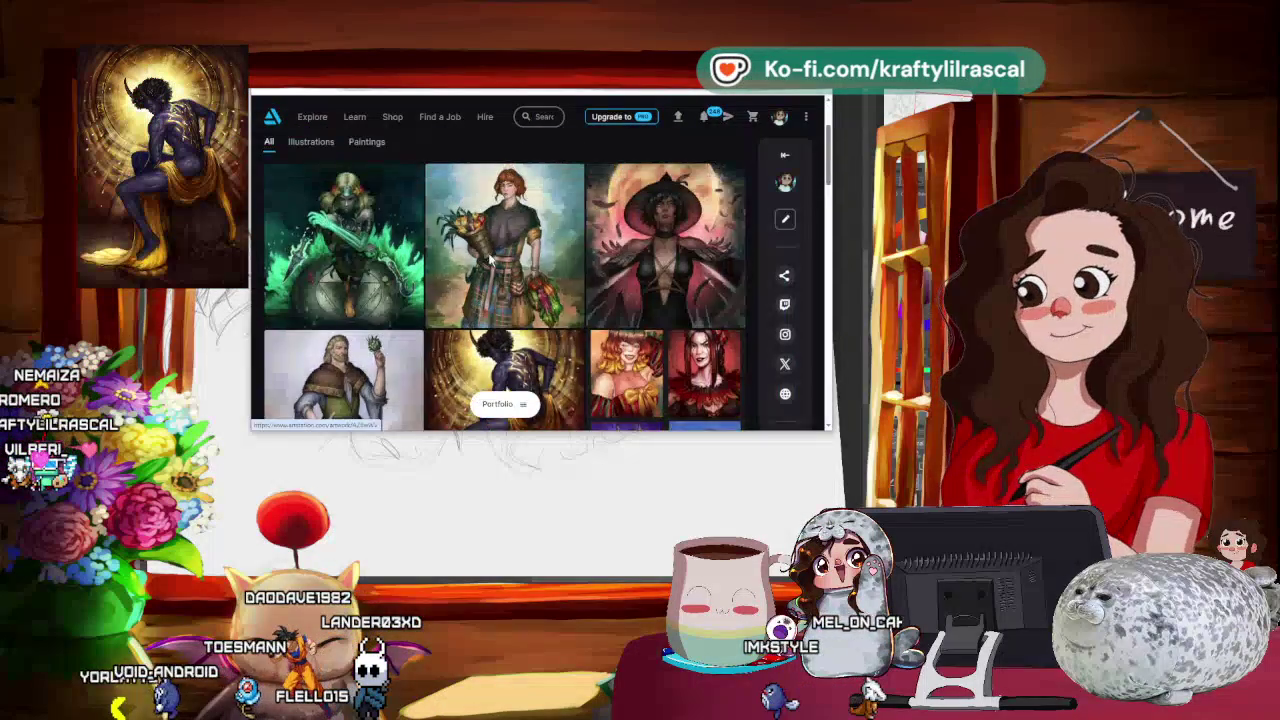
pyautogui.click(266, 170)
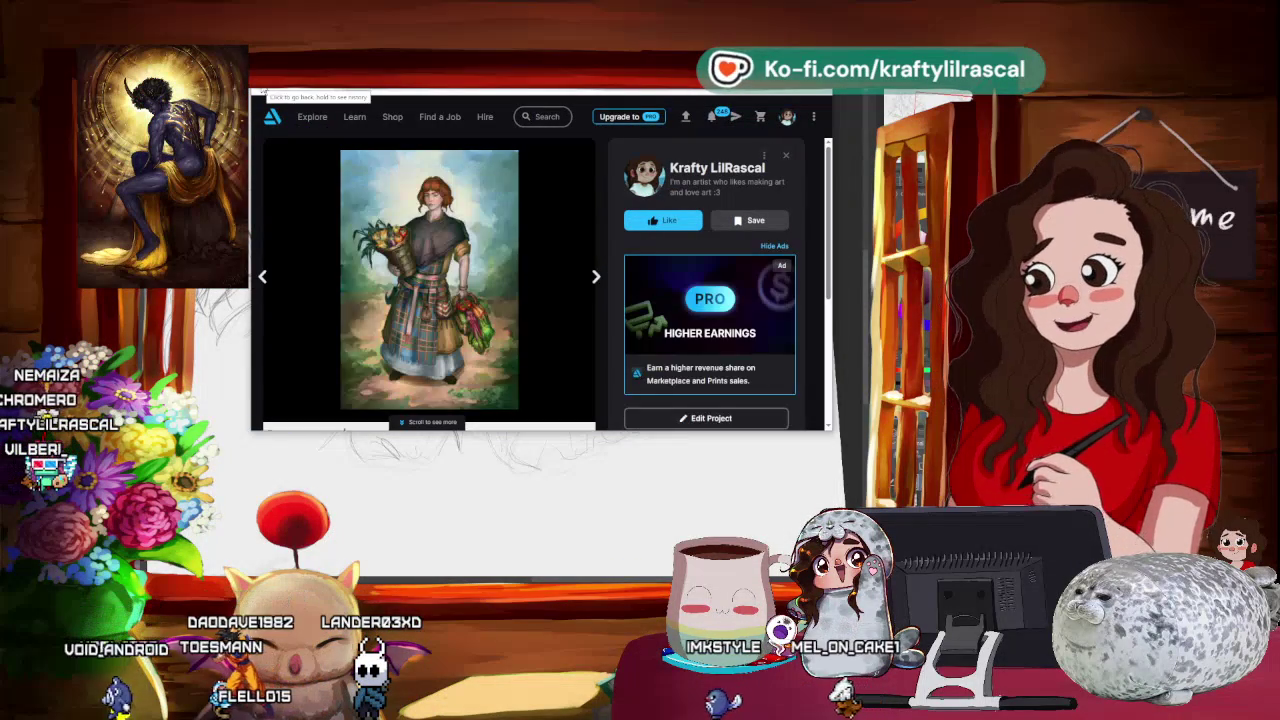
pyautogui.press('Escape')
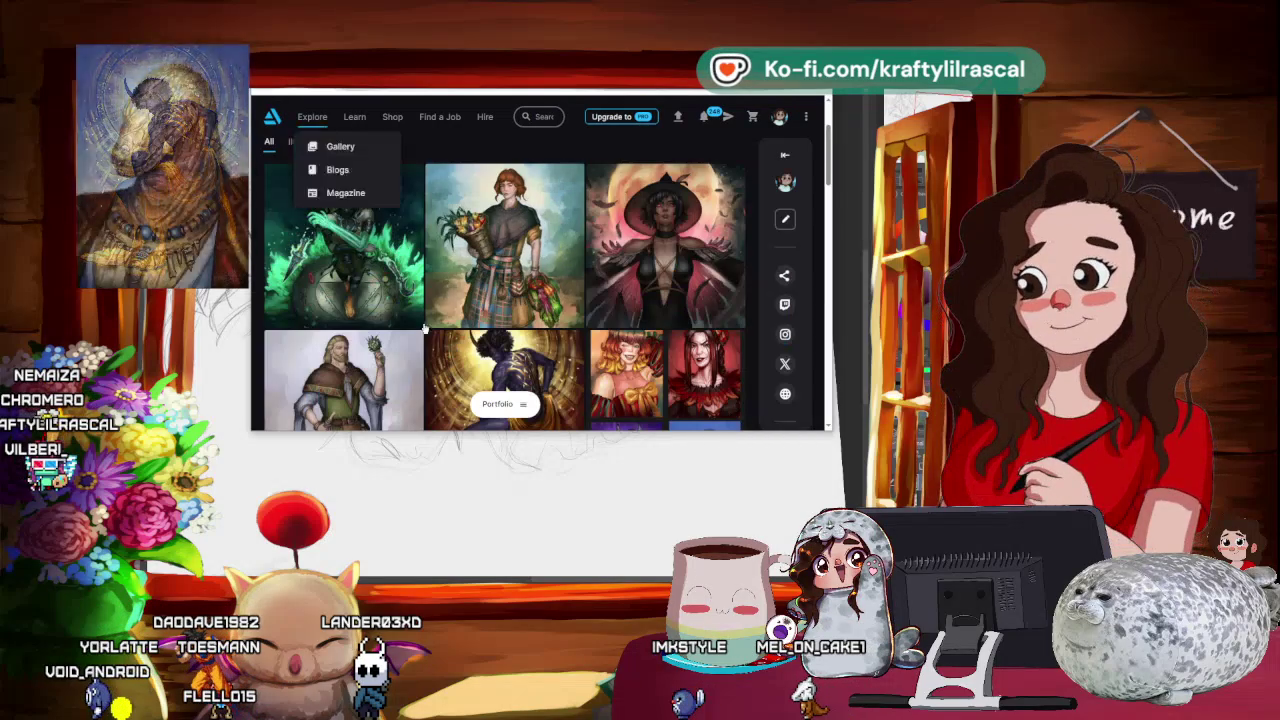
pyautogui.scroll(-4, 590, 348)
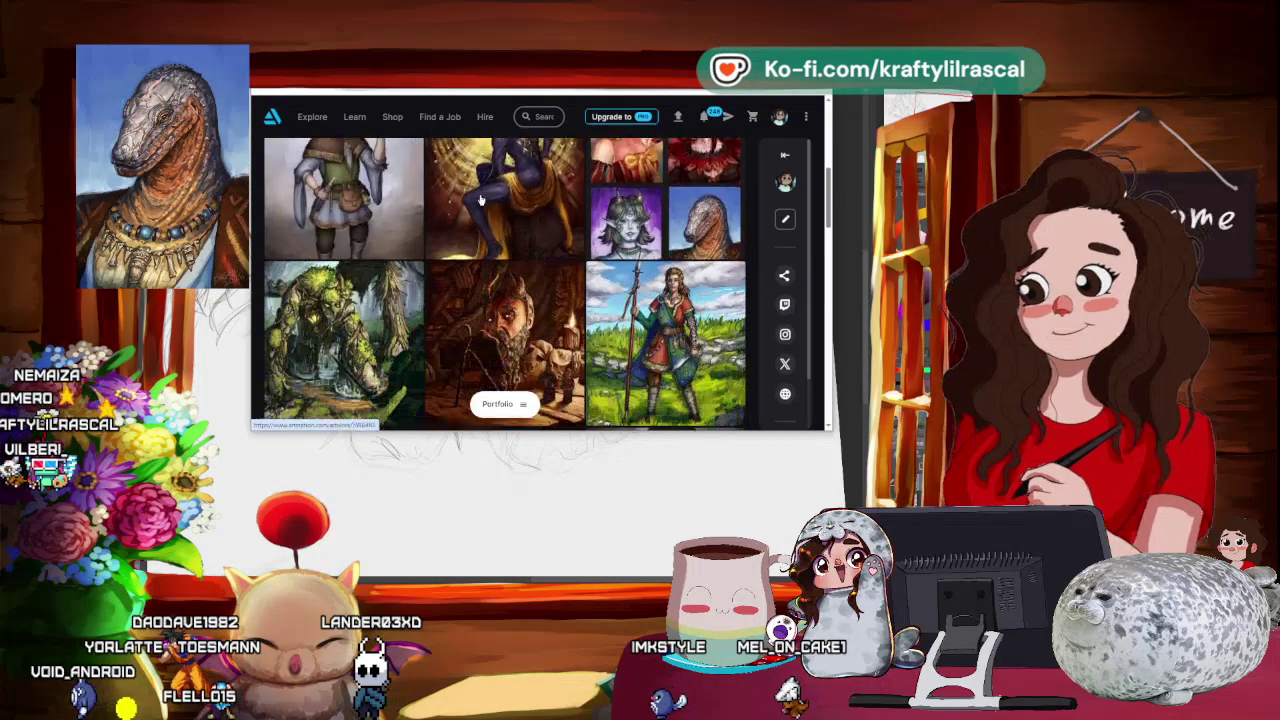
pyautogui.scroll(2, 485, 232)
pyautogui.scroll(5, 485, 232)
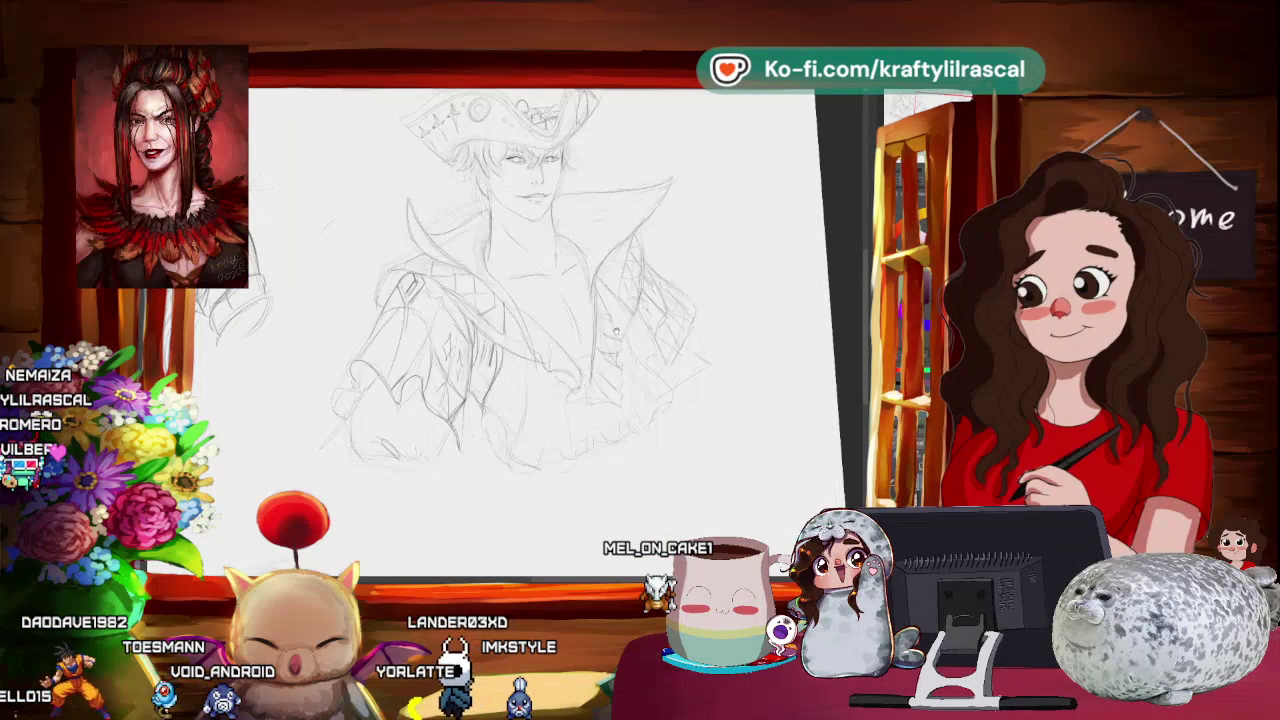
# - Pan and zoom around the pirate sketch, then flip the view horizontally to check it
pyautogui.scroll(3, 530, 290)
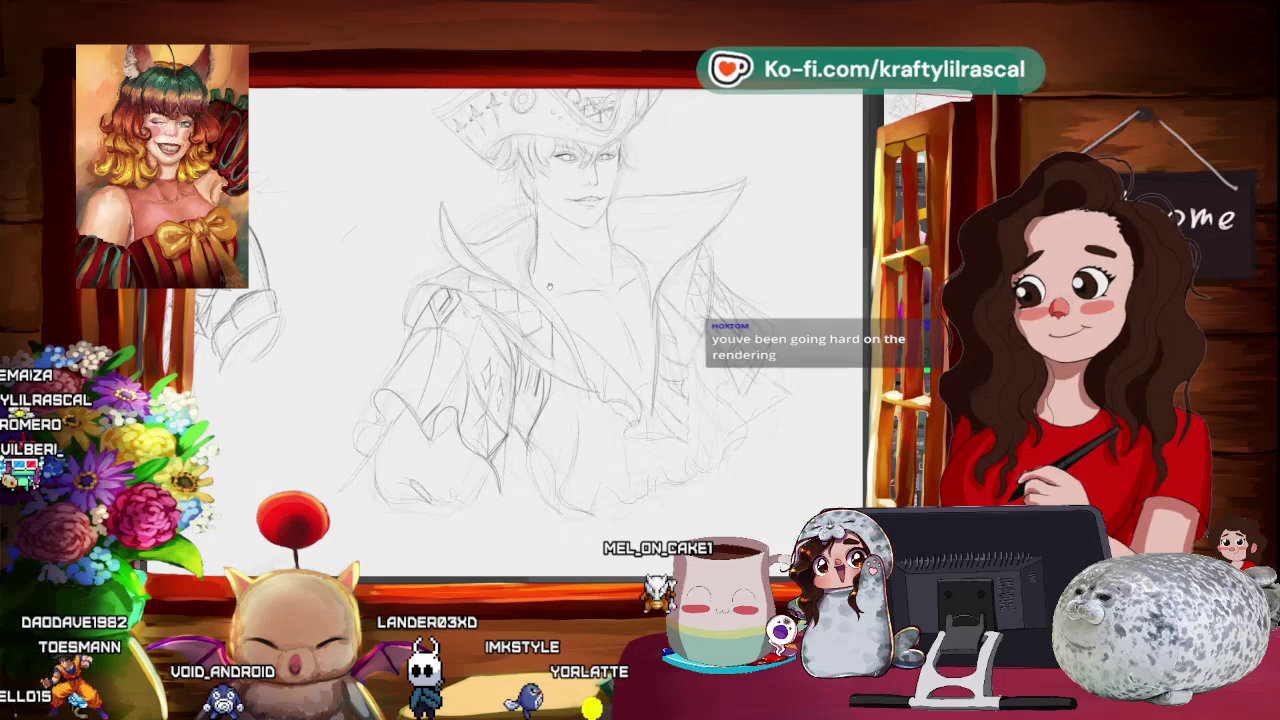
pyautogui.moveTo(530, 290); pyautogui.dragTo(475, 302)
pyautogui.moveTo(514, 257); pyautogui.dragTo(443, 241)
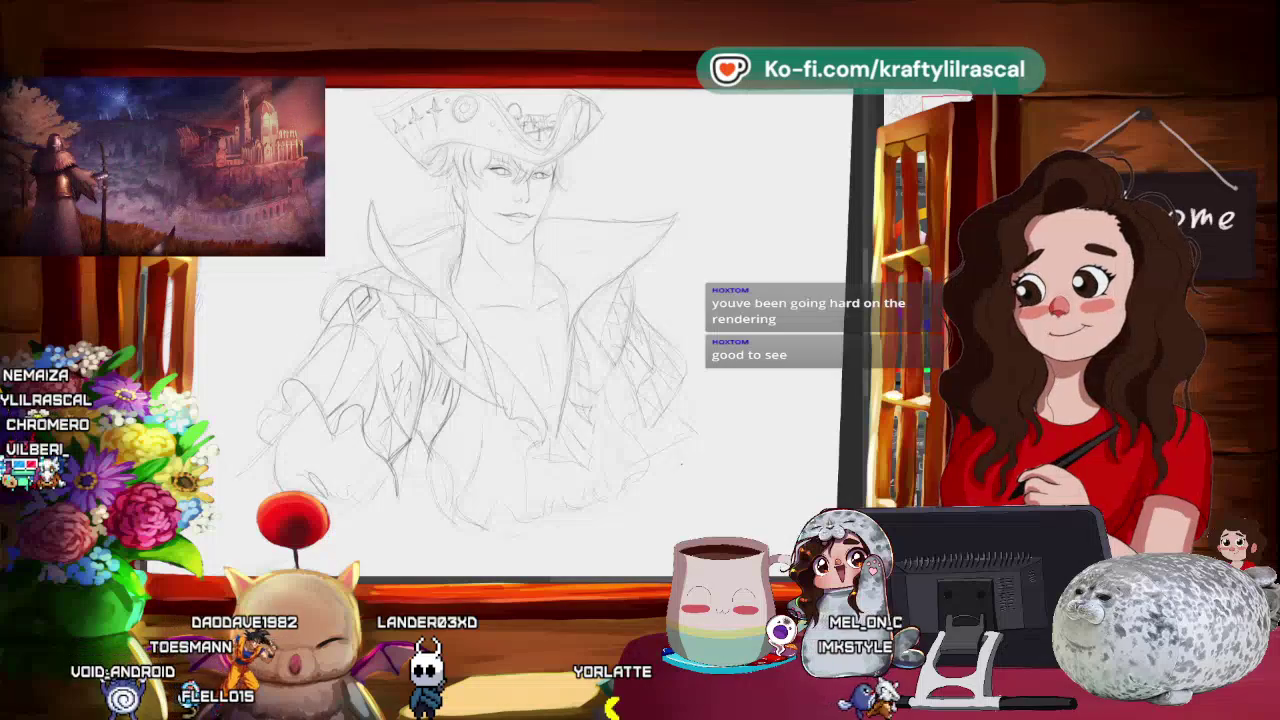
pyautogui.scroll(2, 500, 300)
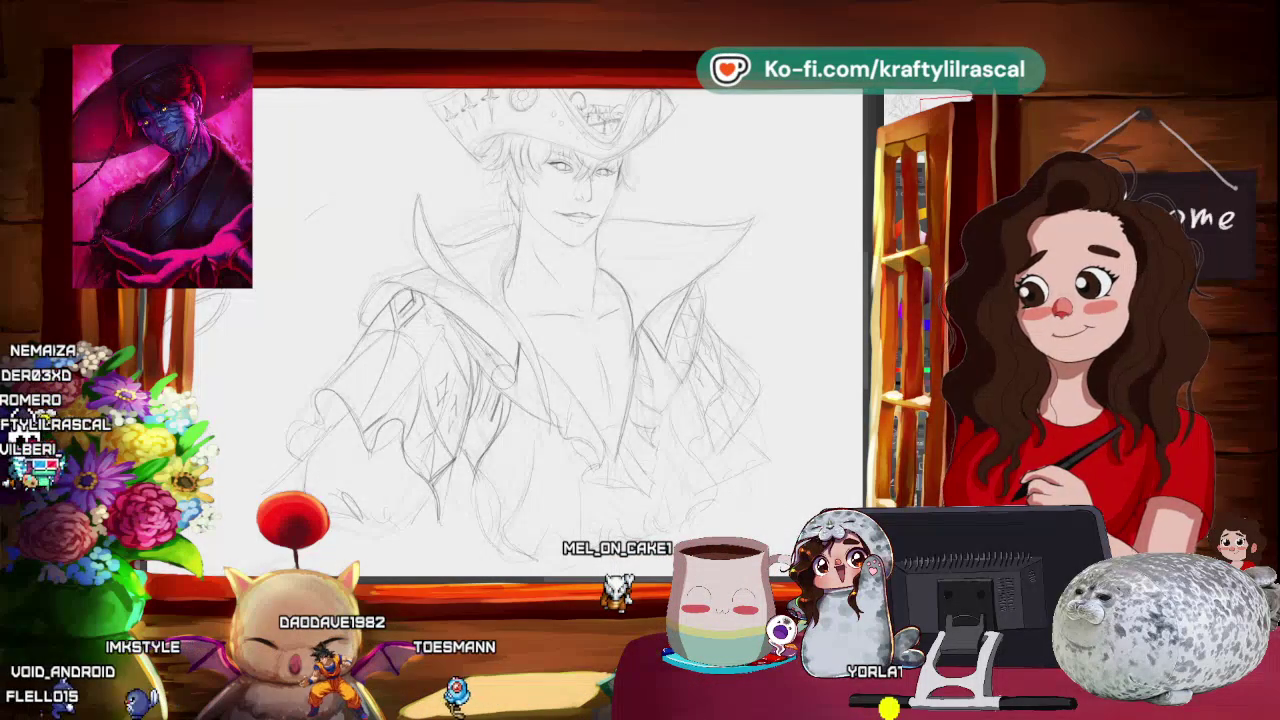
pyautogui.moveTo(520, 320)
pyautogui.mouseDown()
pyautogui.moveTo(478, 333)
pyautogui.moveTo(490, 350)
pyautogui.mouseUp()
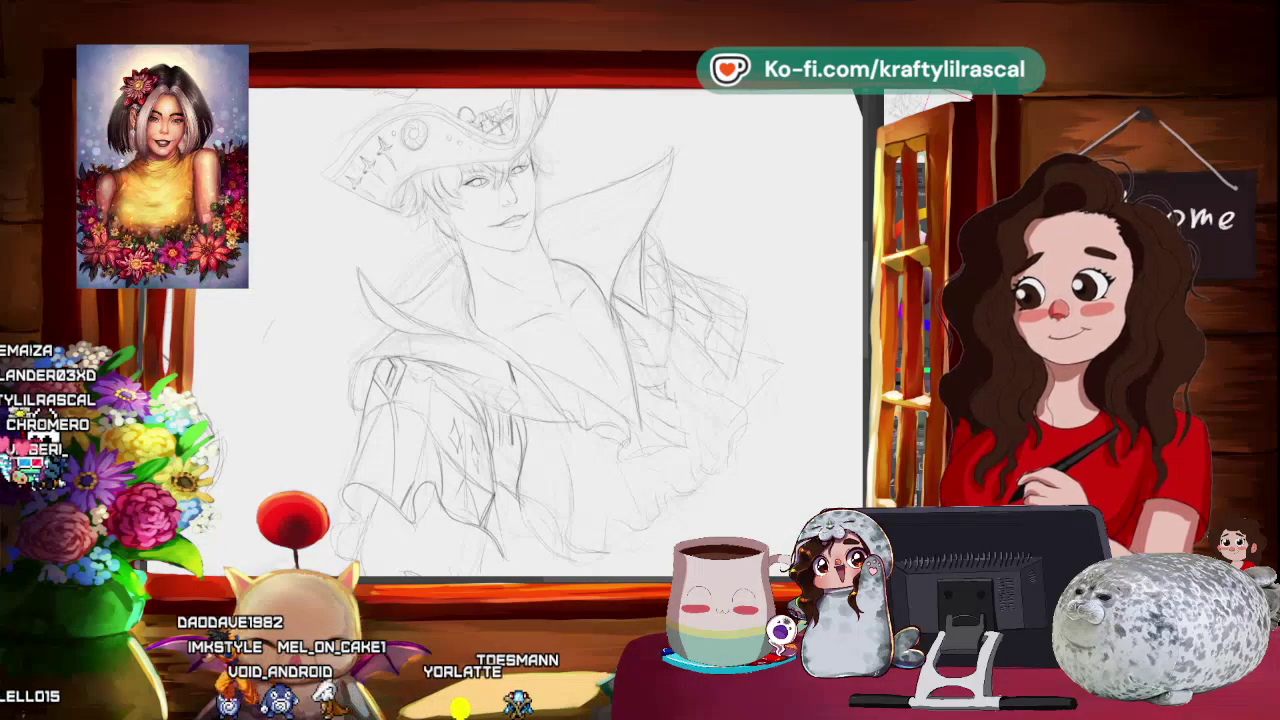
pyautogui.press('h')
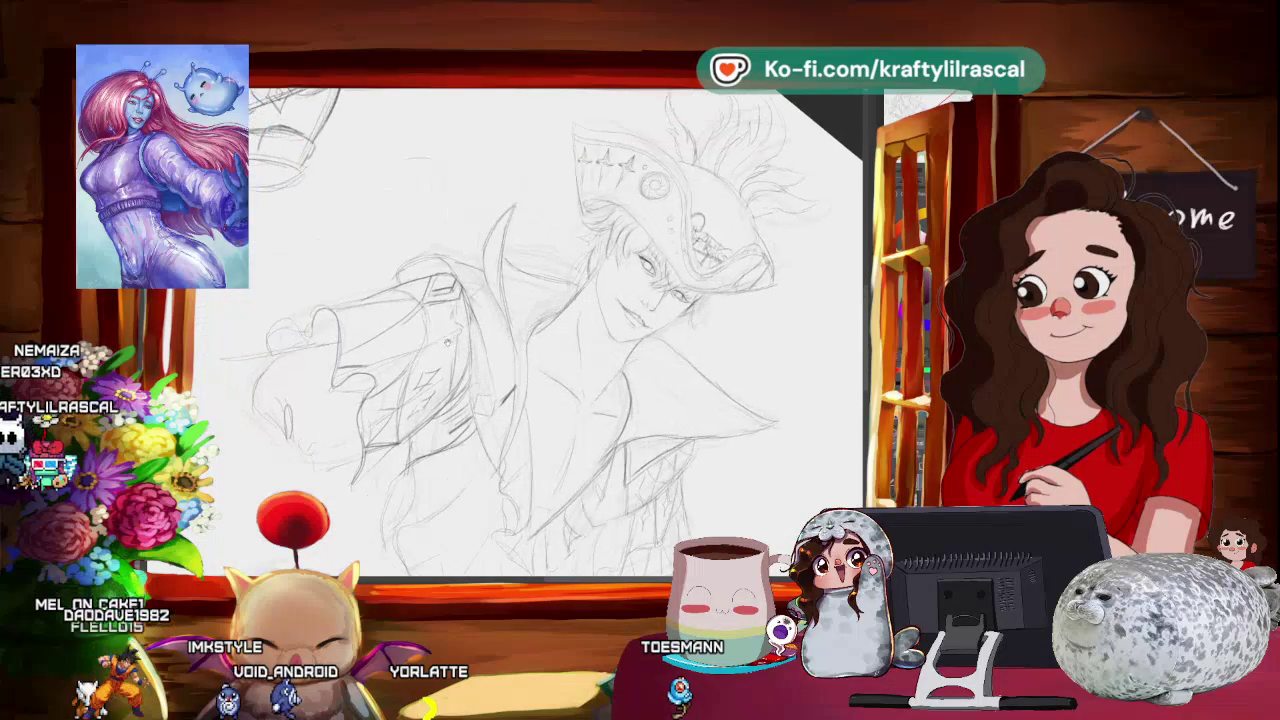
# - Zoom in and rotate the canvas view counter-clockwise to bring the pirate sketch upright
pyautogui.scroll(3, 530, 330)
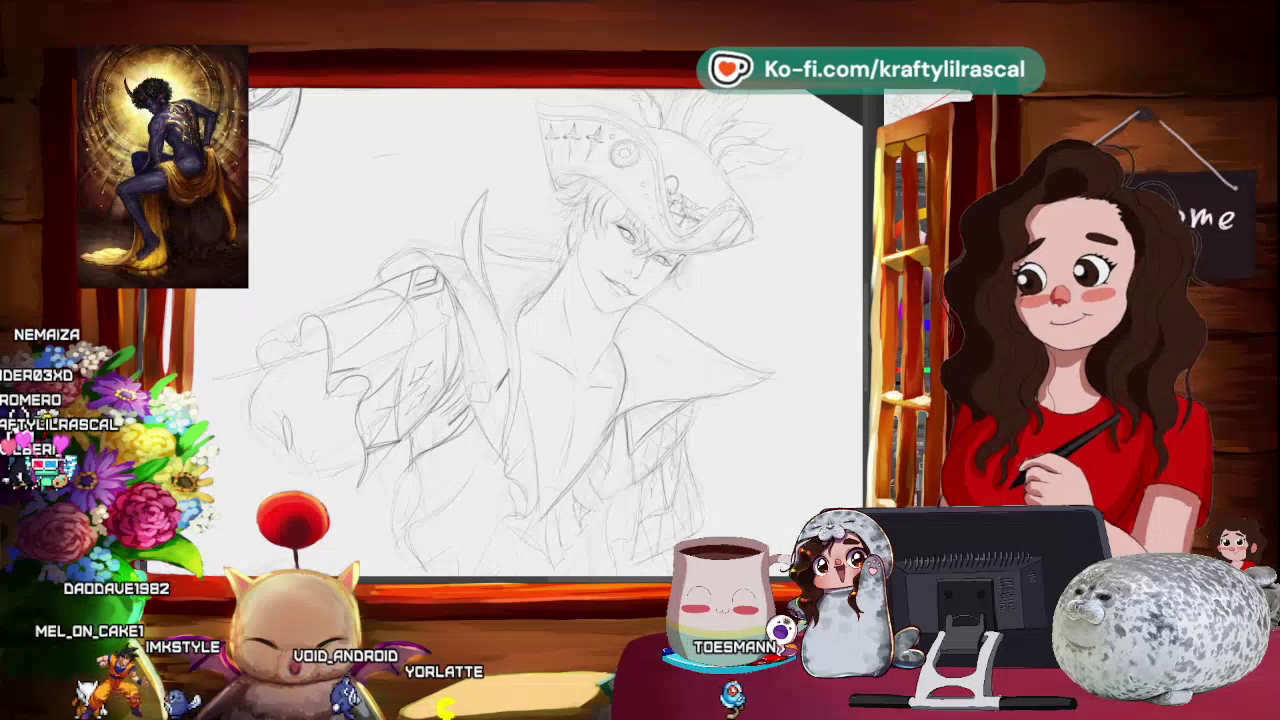
pyautogui.scroll(1, 530, 330)
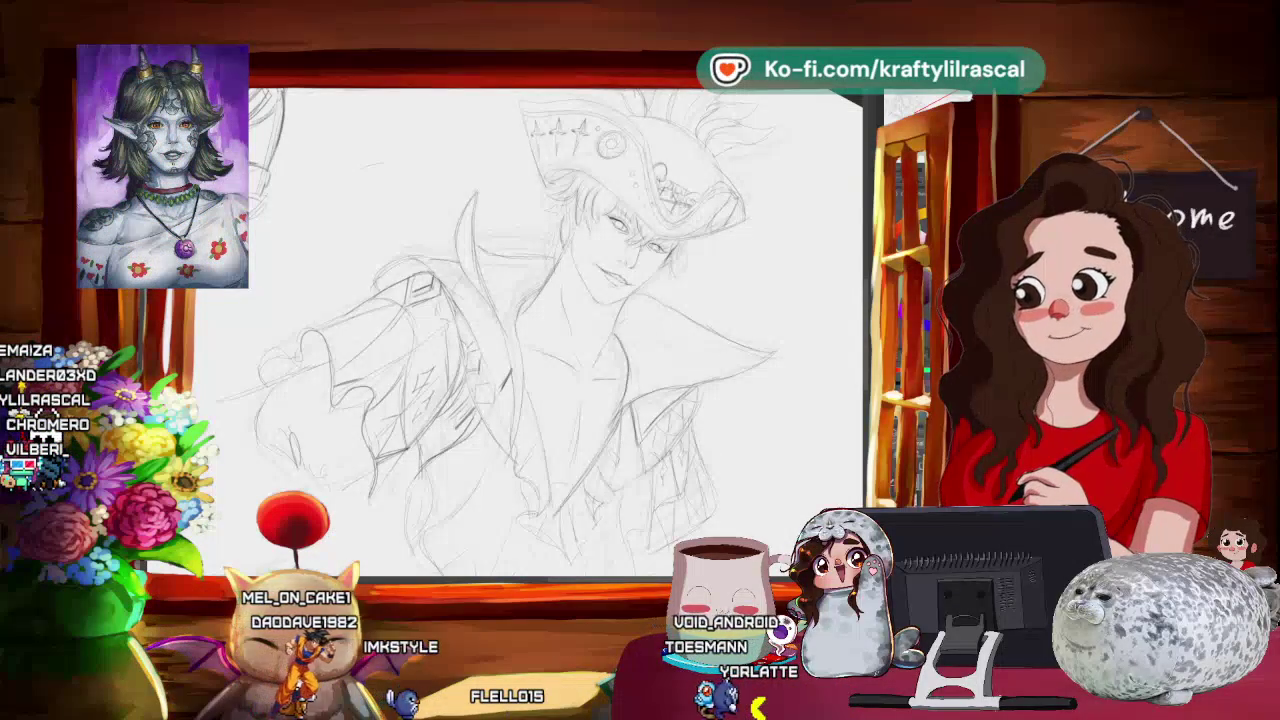
pyautogui.moveTo(550, 330); pyautogui.dragTo(450, 350)
pyautogui.moveTo(315, 360); pyautogui.dragTo(299, 365)
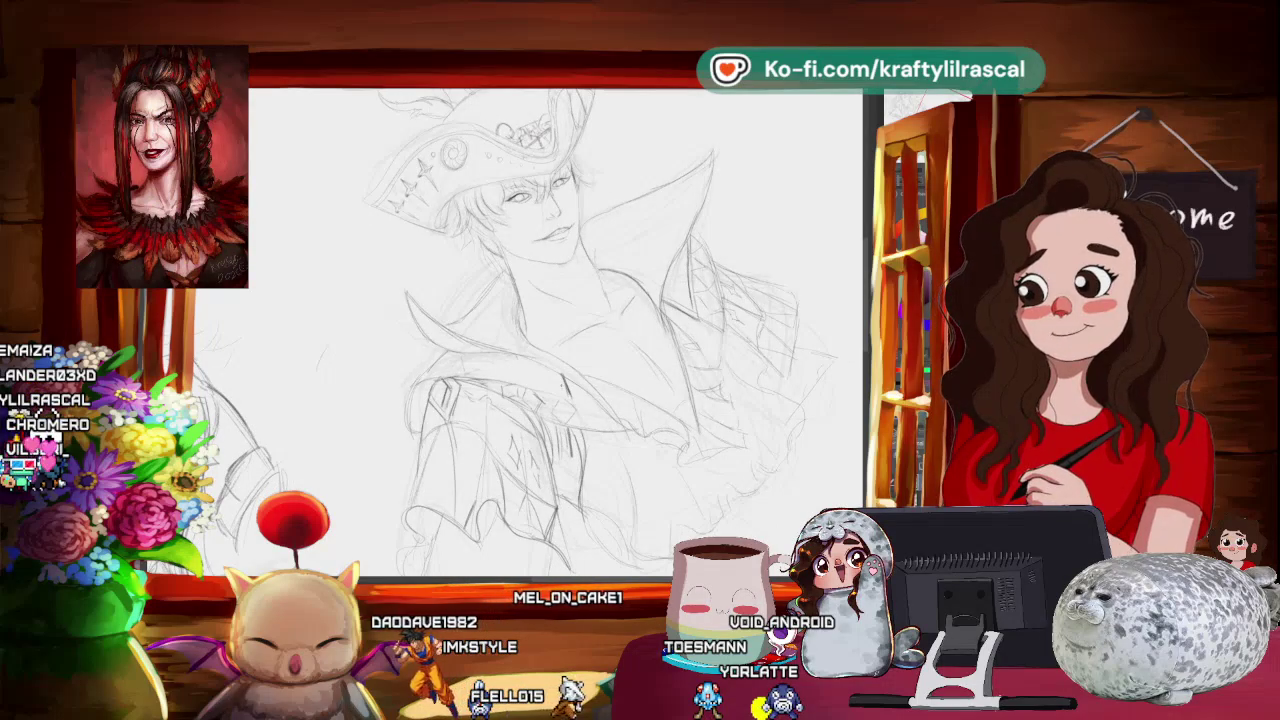
pyautogui.moveTo(560, 330)
pyautogui.mouseDown()
pyautogui.moveTo(510, 390)
pyautogui.moveTo(450, 420)
pyautogui.mouseUp()
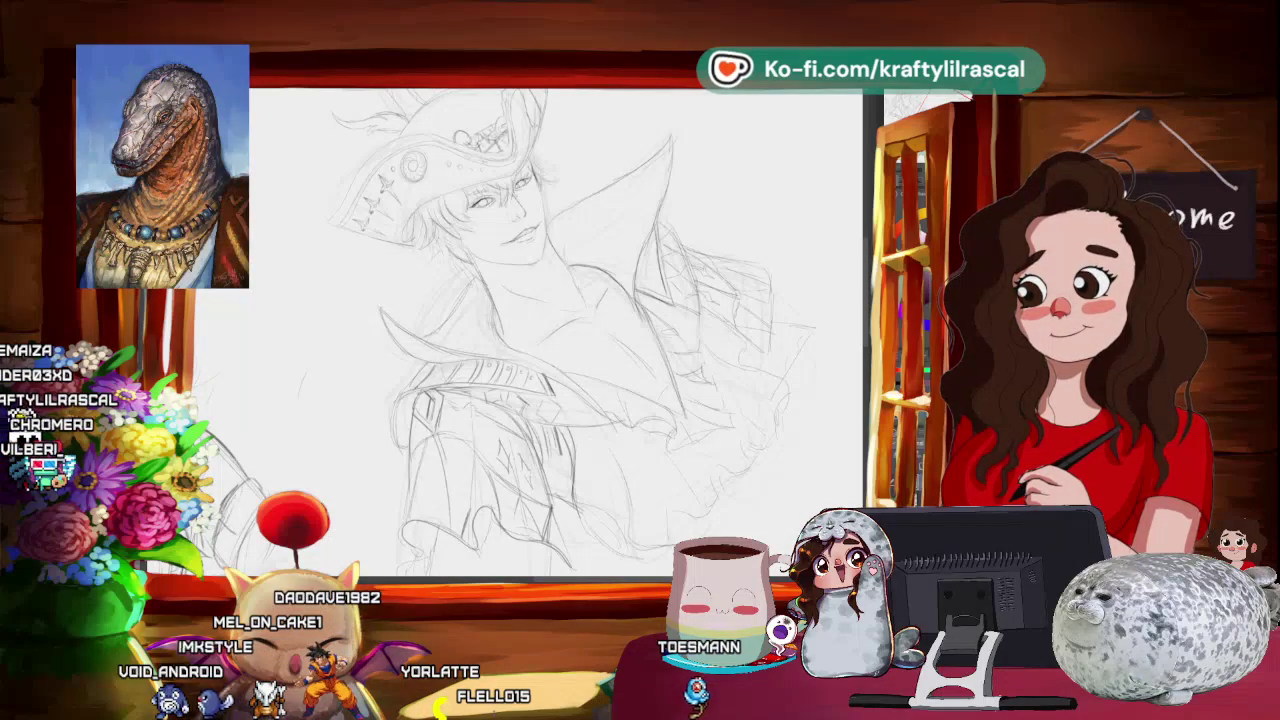
# - Tilt the view about 30 degrees, rotate it back toward level, and readjust the zoom
pyautogui.moveTo(600, 300); pyautogui.dragTo(581, 401)
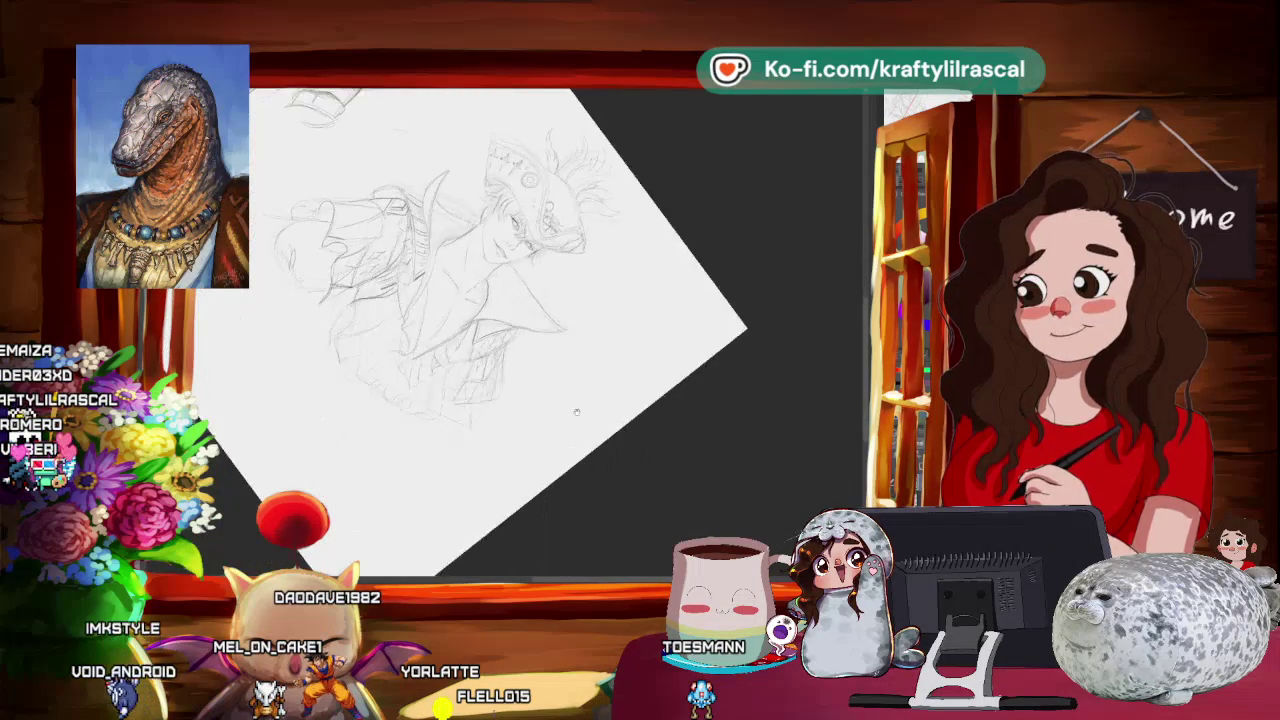
pyautogui.moveTo(581, 401); pyautogui.dragTo(630, 320)
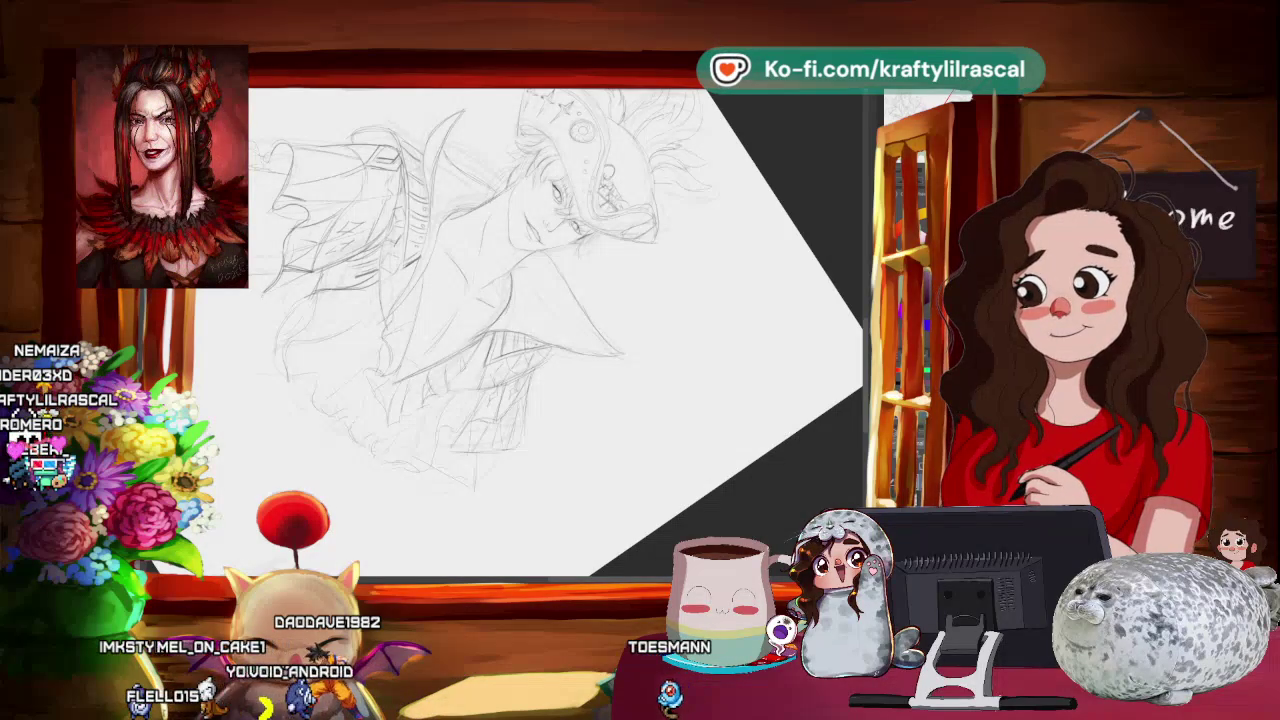
pyautogui.moveTo(630, 320)
pyautogui.mouseDown()
pyautogui.moveTo(560, 520)
pyautogui.moveTo(815, 381)
pyautogui.mouseUp()
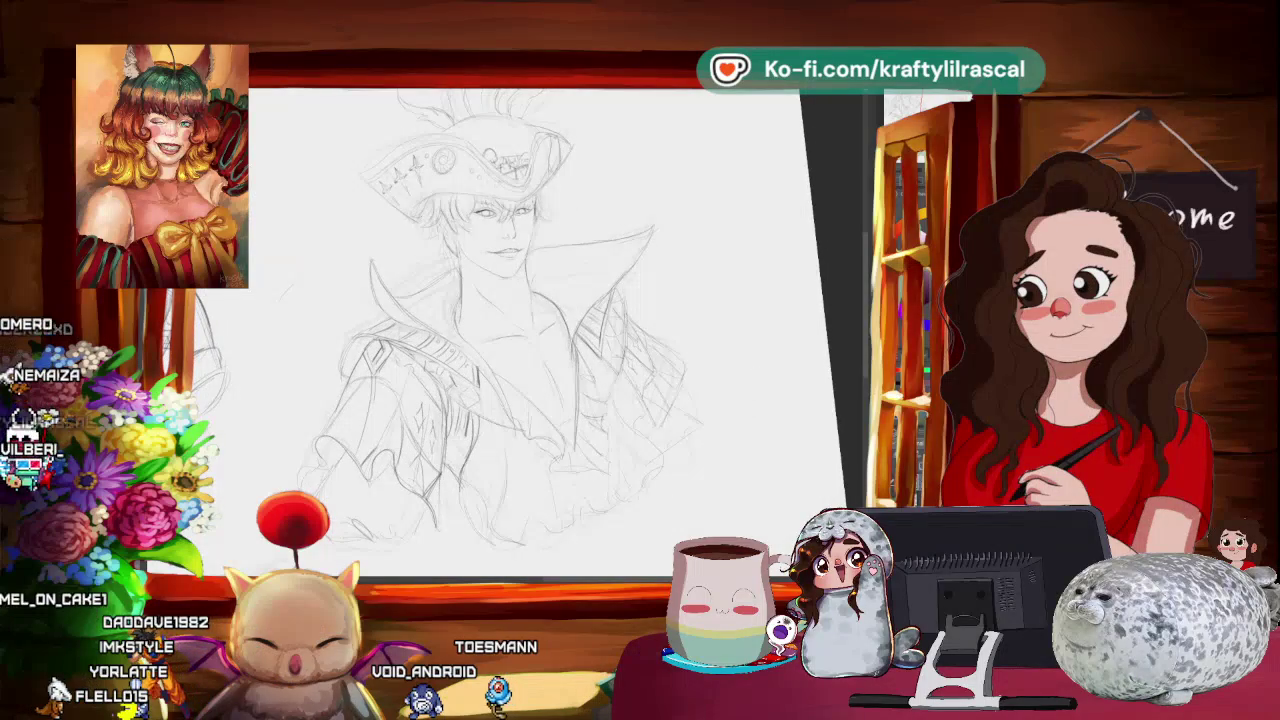
pyautogui.scroll(-3, 752, 464)
pyautogui.scroll(3, 752, 464)
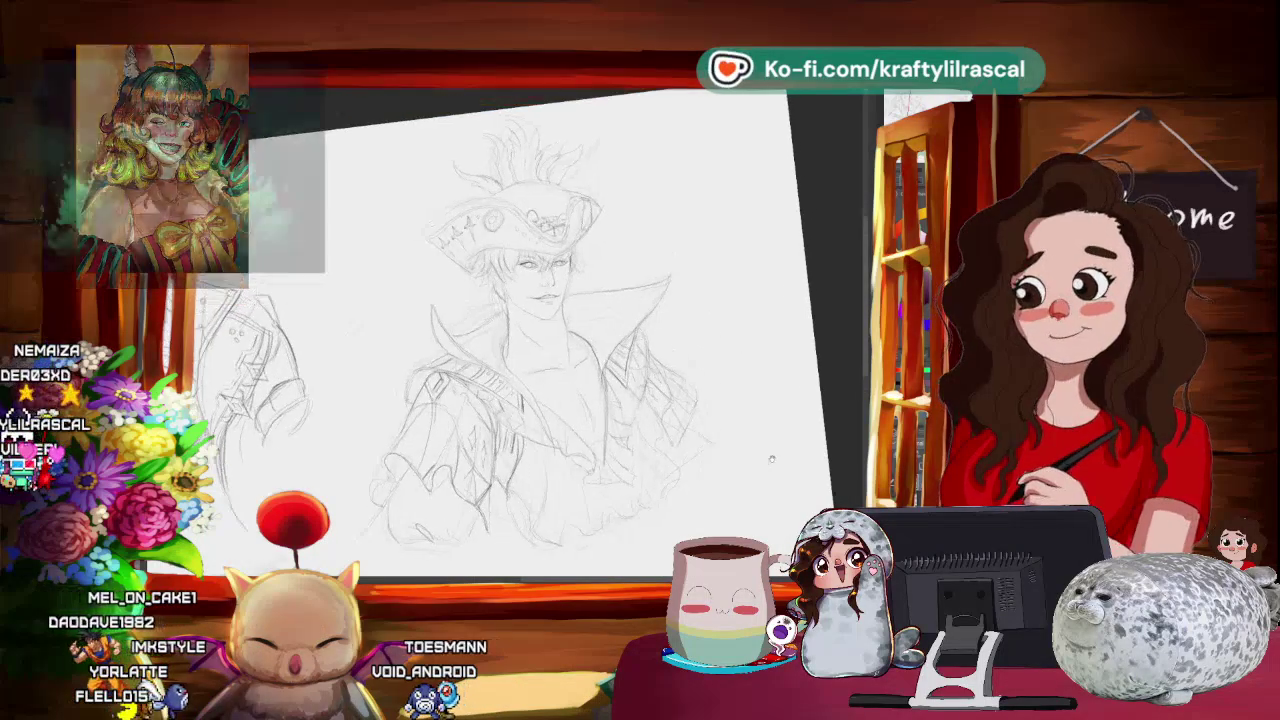
pyautogui.hotkey('ctrl', '0')
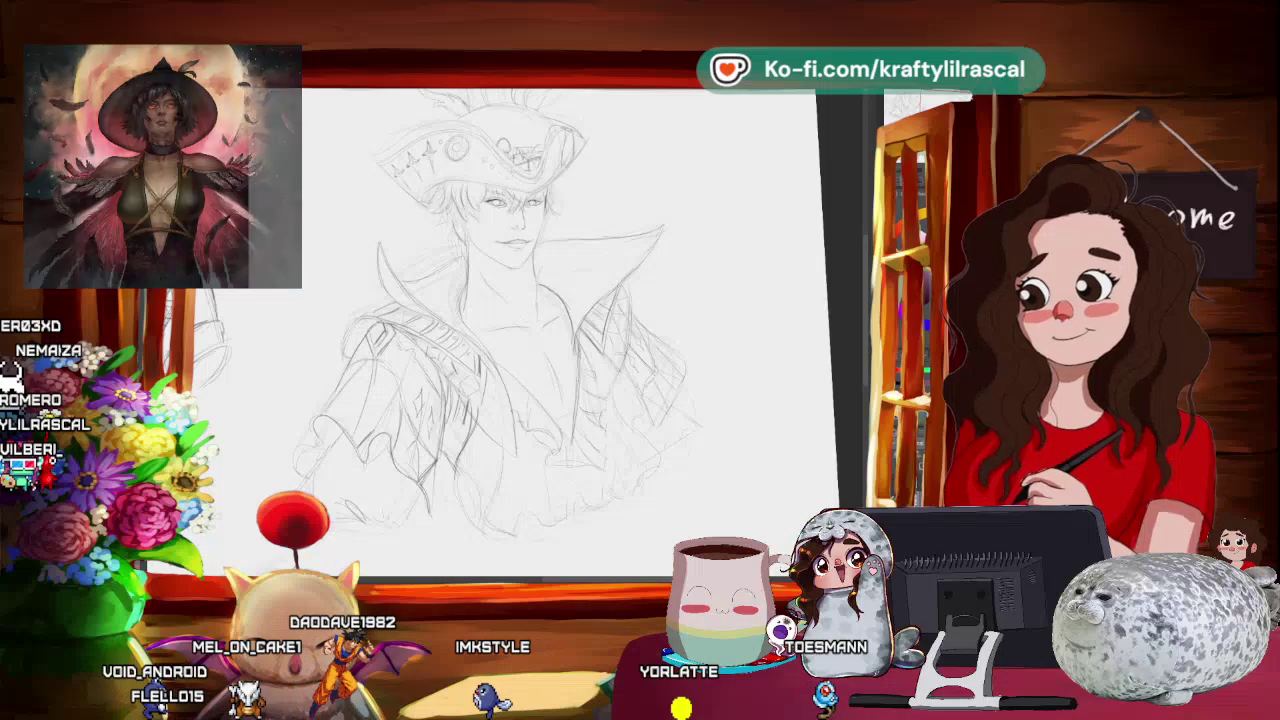
pyautogui.moveTo(602, 387); pyautogui.dragTo(688, 371)
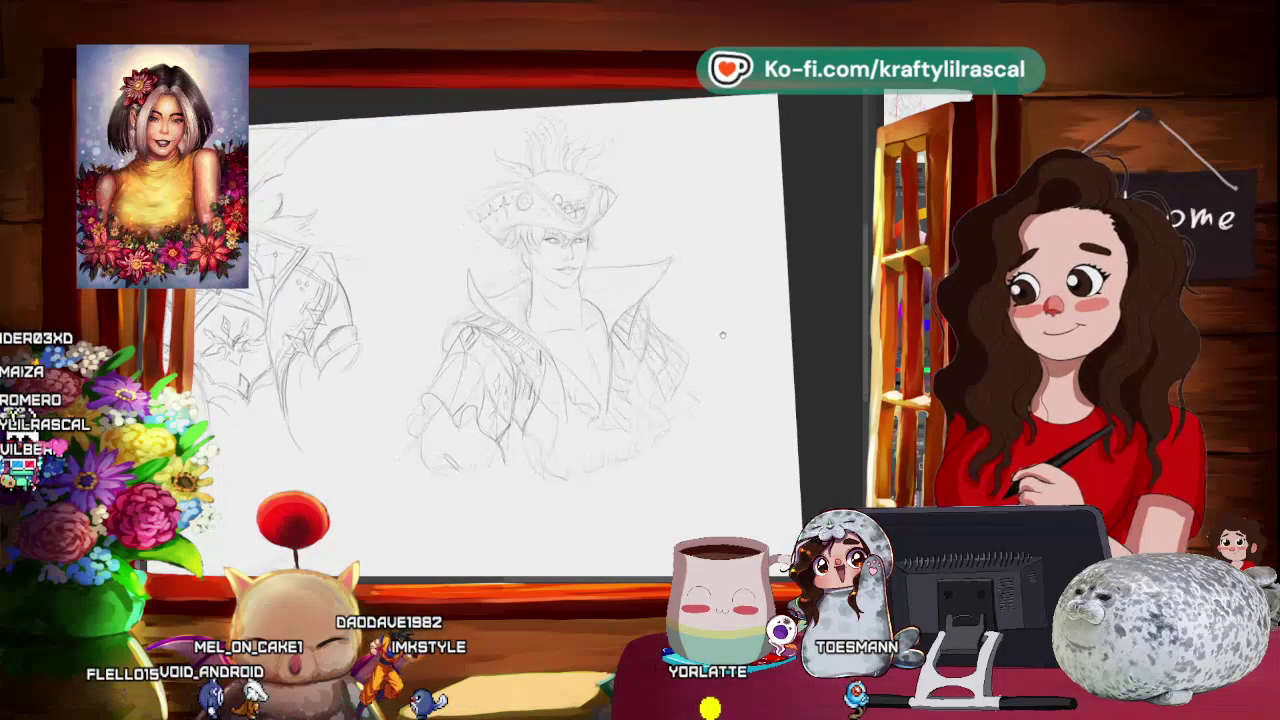
pyautogui.hotkey('ctrl', '0')
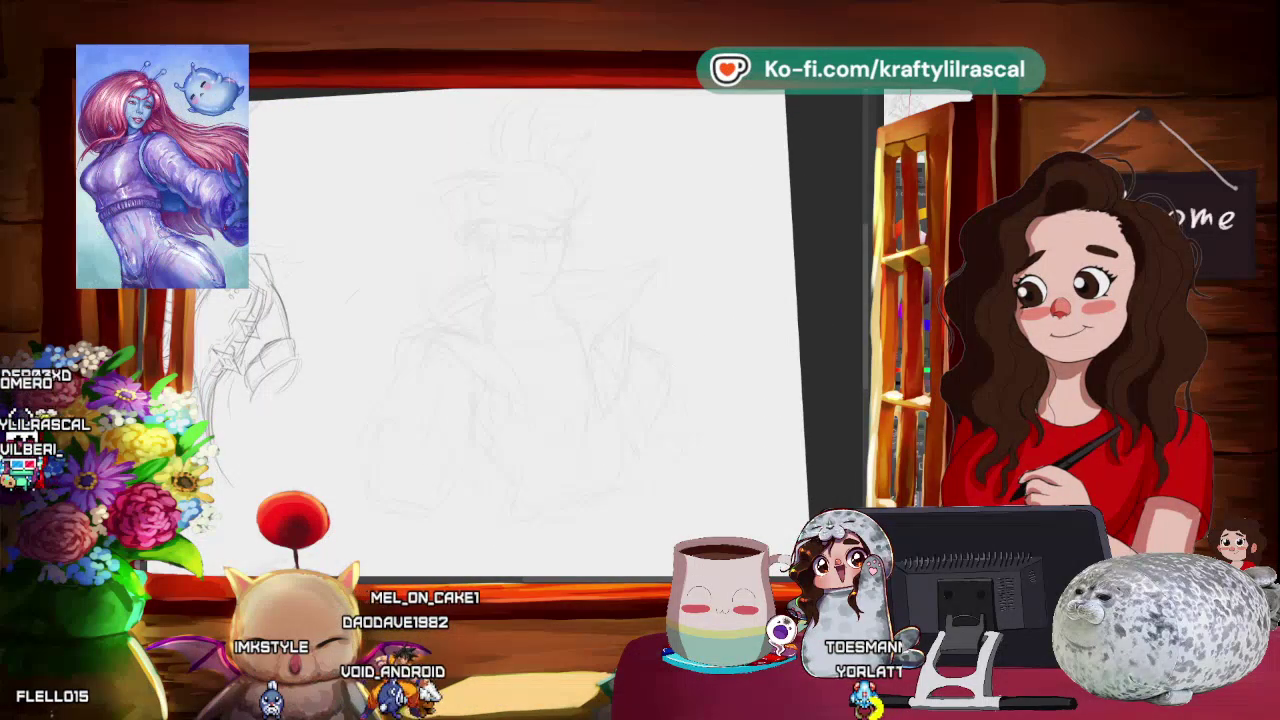
pyautogui.moveTo(790, 490)
pyautogui.mouseDown()
pyautogui.moveTo(808, 500)
pyautogui.moveTo(800, 440)
pyautogui.mouseUp()
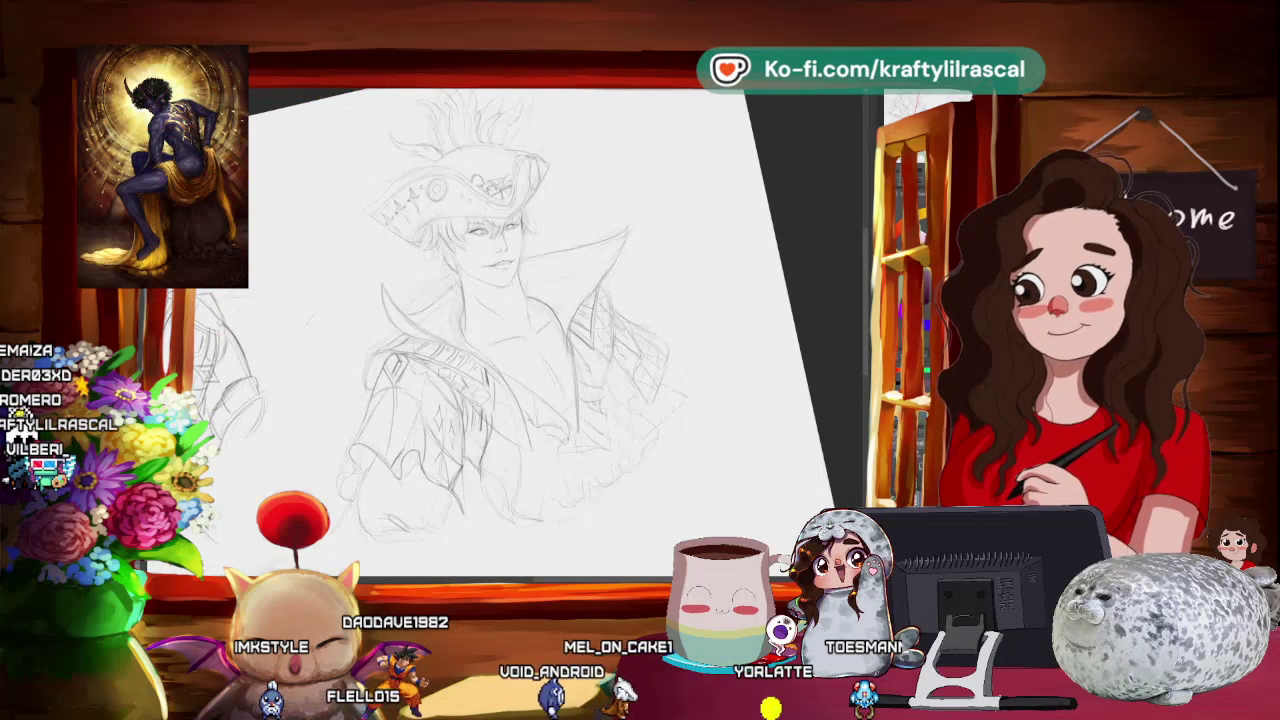
# - Rotate and zoom the view around the coat front, then zoom out and tilt it counter-clockwise
pyautogui.moveTo(551, 458); pyautogui.dragTo(565, 470)
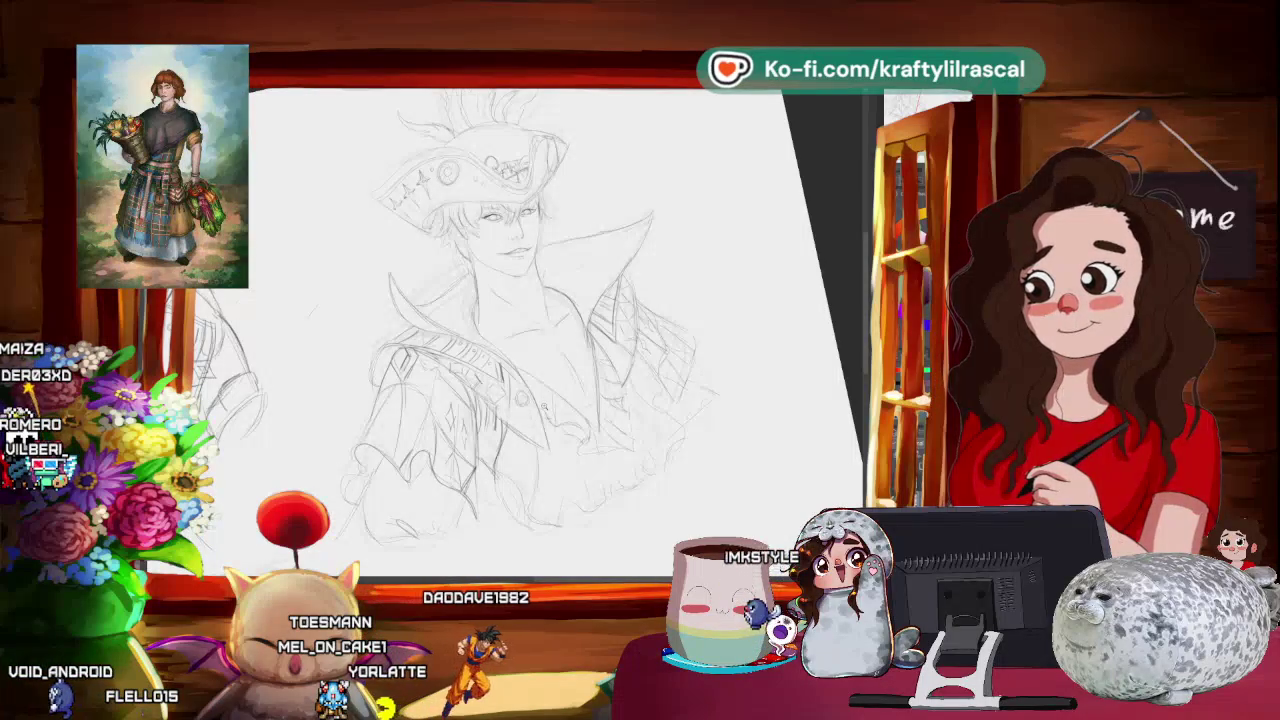
pyautogui.scroll(3, 497, 446)
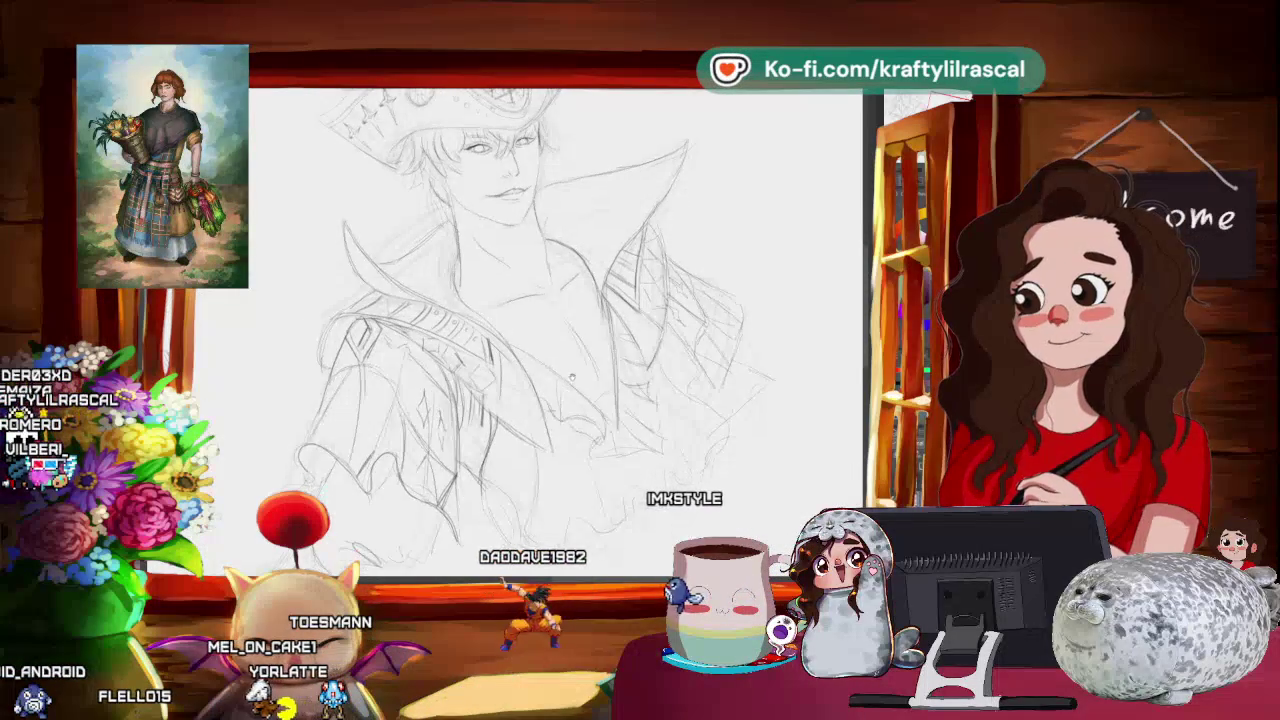
pyautogui.scroll(-1, 497, 446)
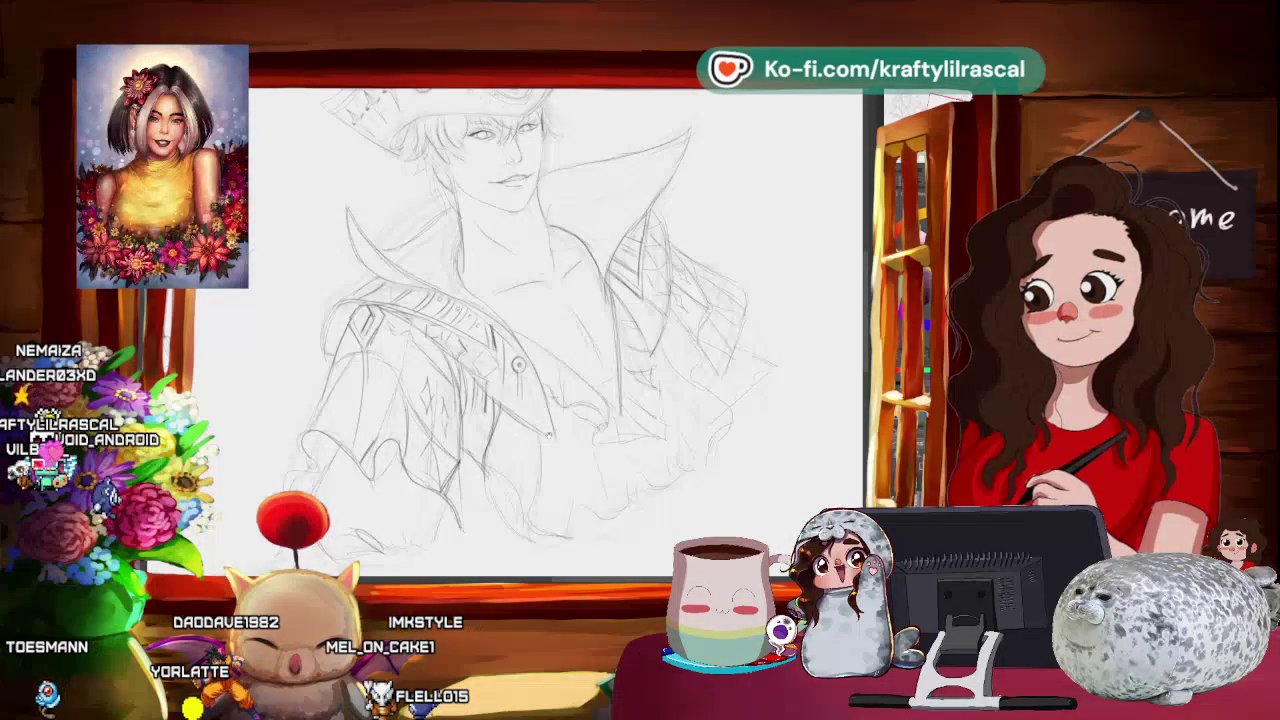
pyautogui.hscroll(2, 520, 330)
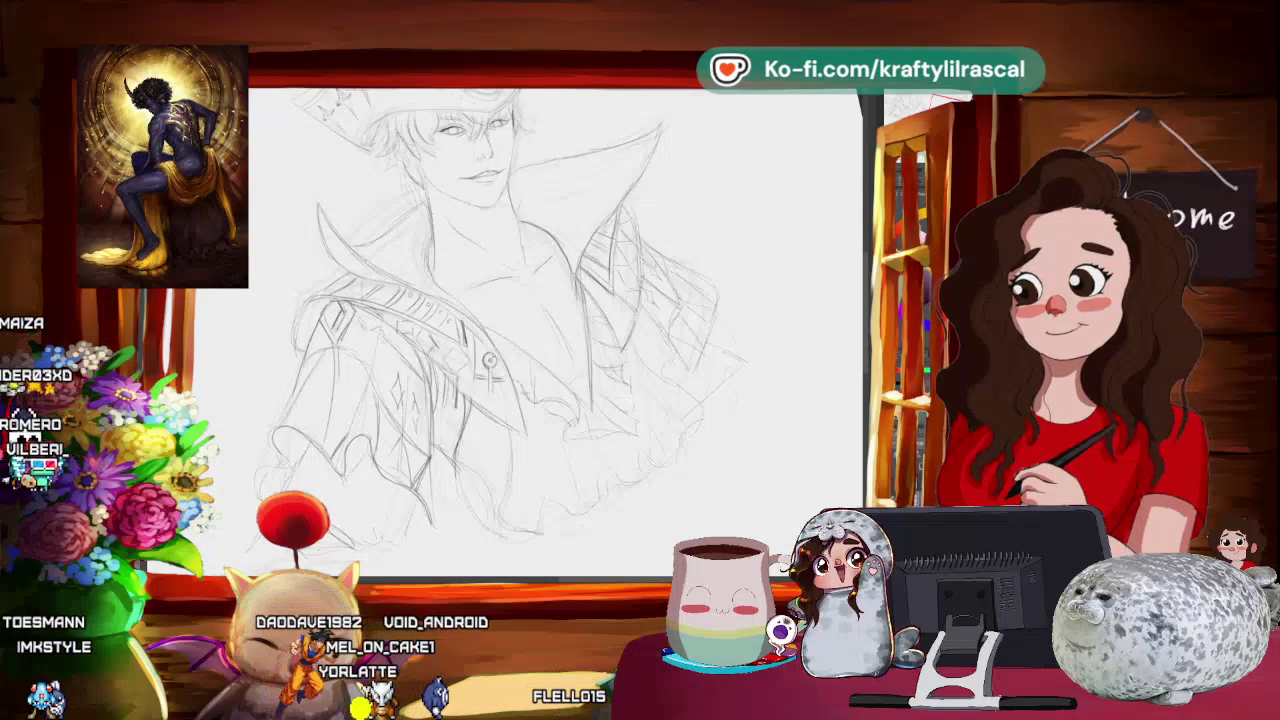
pyautogui.hotkey('ctrl', '-')
pyautogui.moveTo(600, 200); pyautogui.dragTo(520, 300)
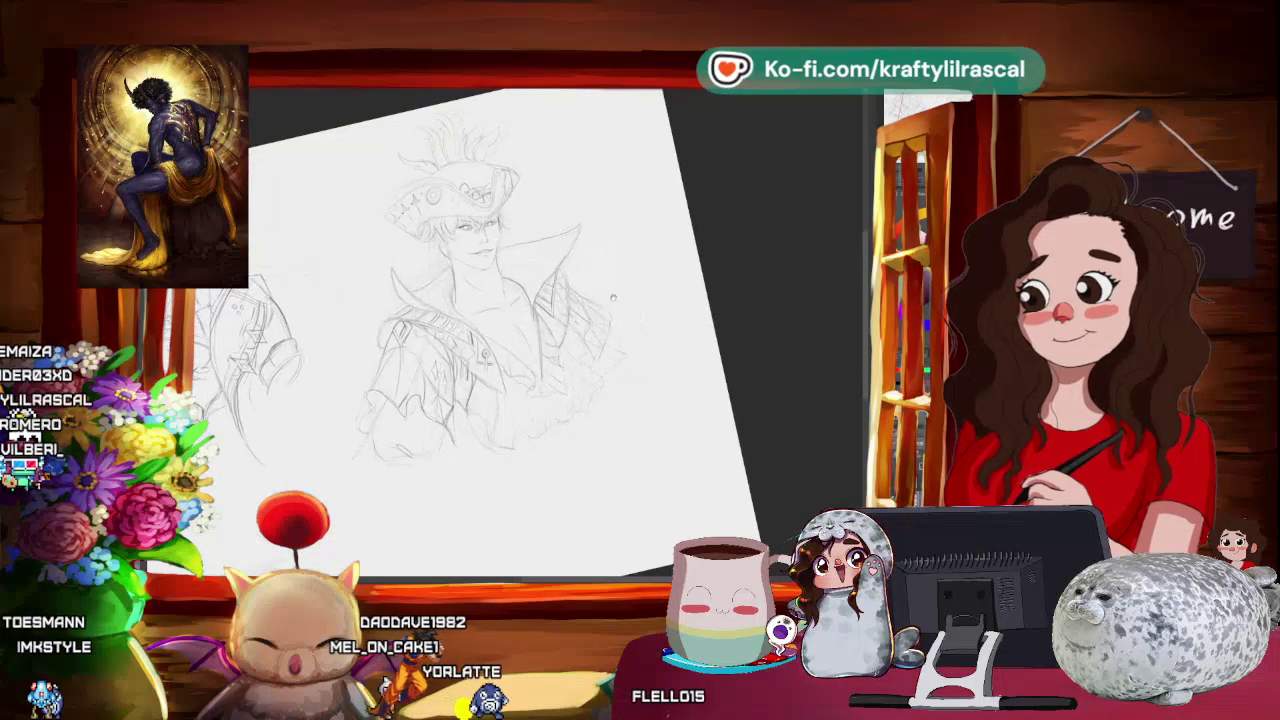
pyautogui.hotkey('ctrl', '0')
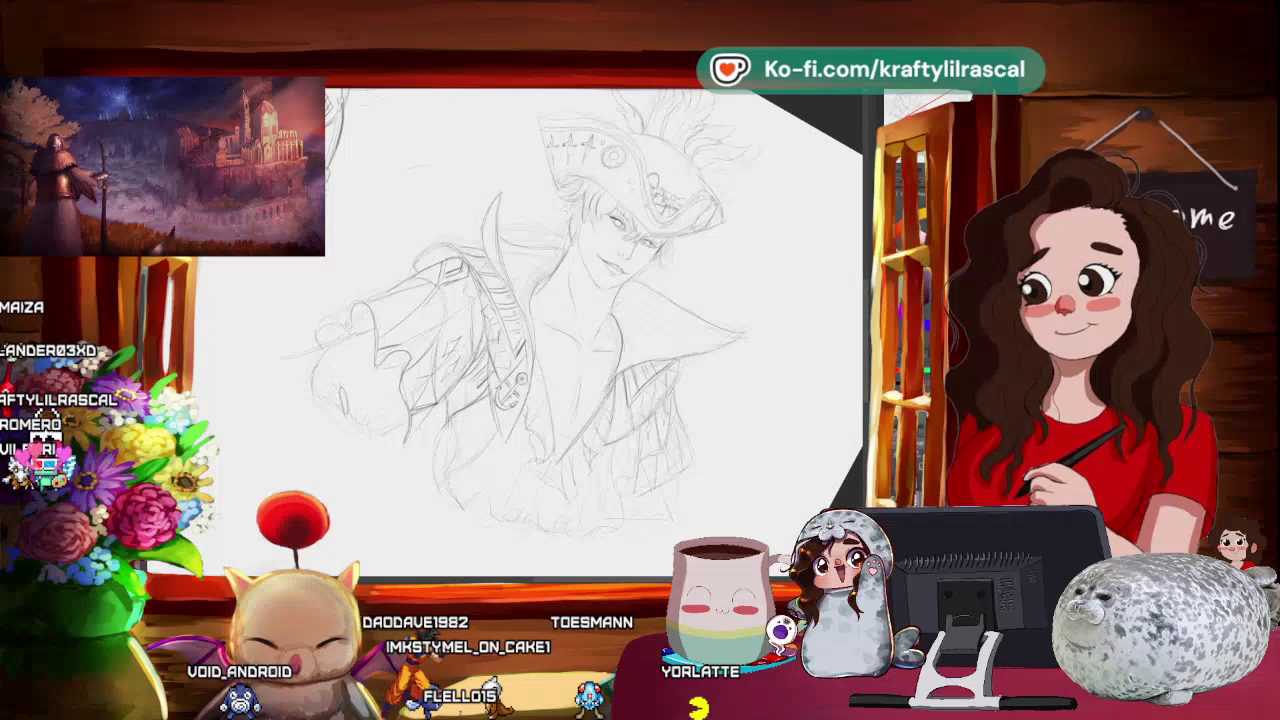
pyautogui.moveTo(560, 330); pyautogui.dragTo(397, 309)
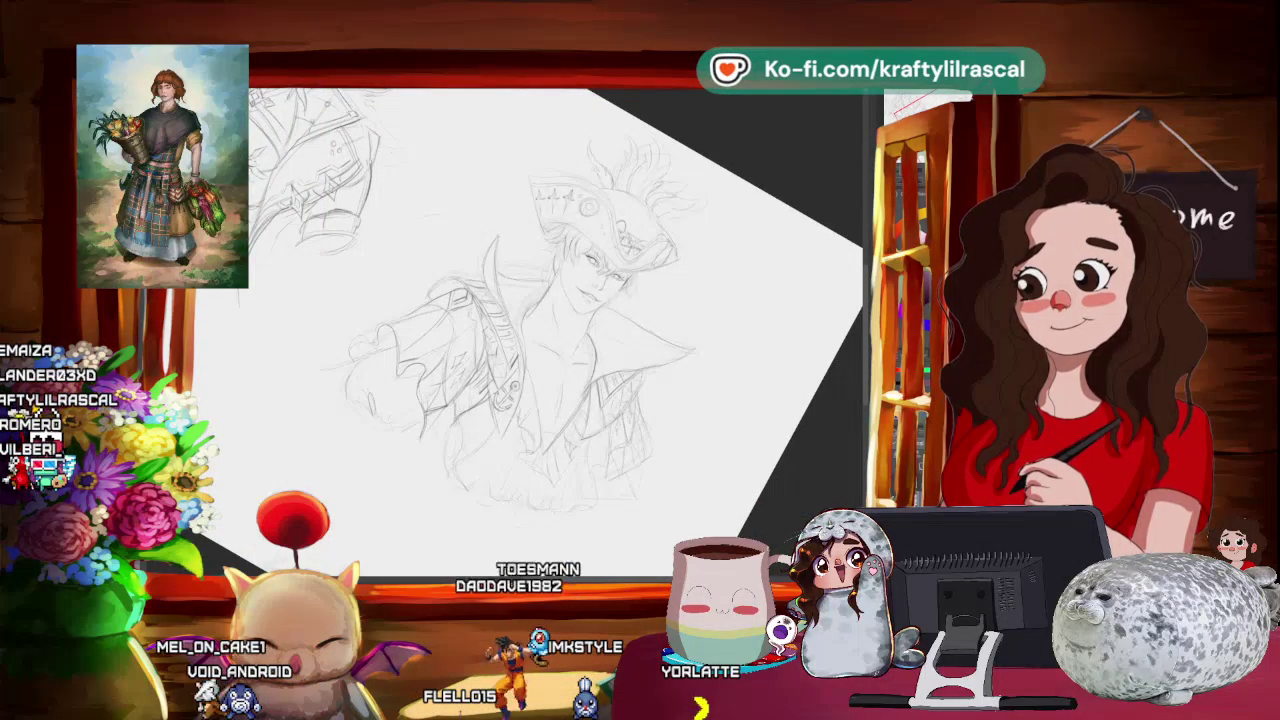
pyautogui.moveTo(613, 341); pyautogui.dragTo(734, 349)
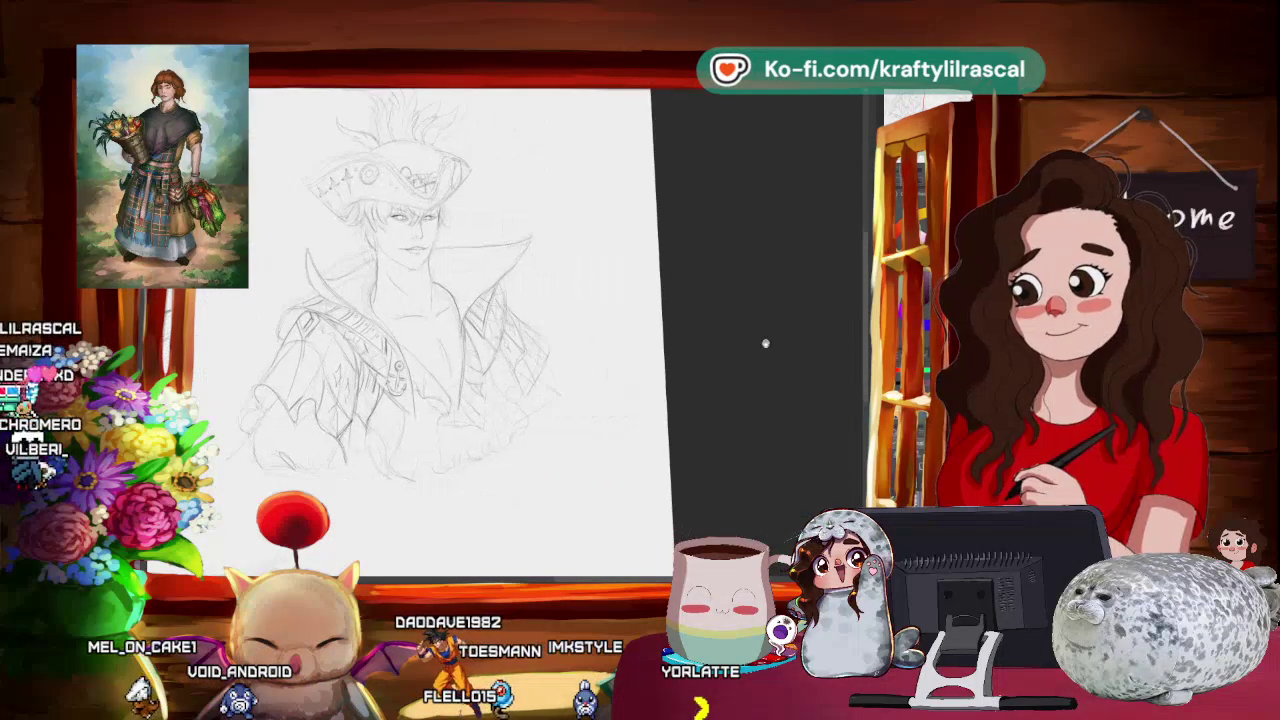
pyautogui.moveTo(678, 397); pyautogui.dragTo(735, 423)
pyautogui.scroll(2, 754, 435)
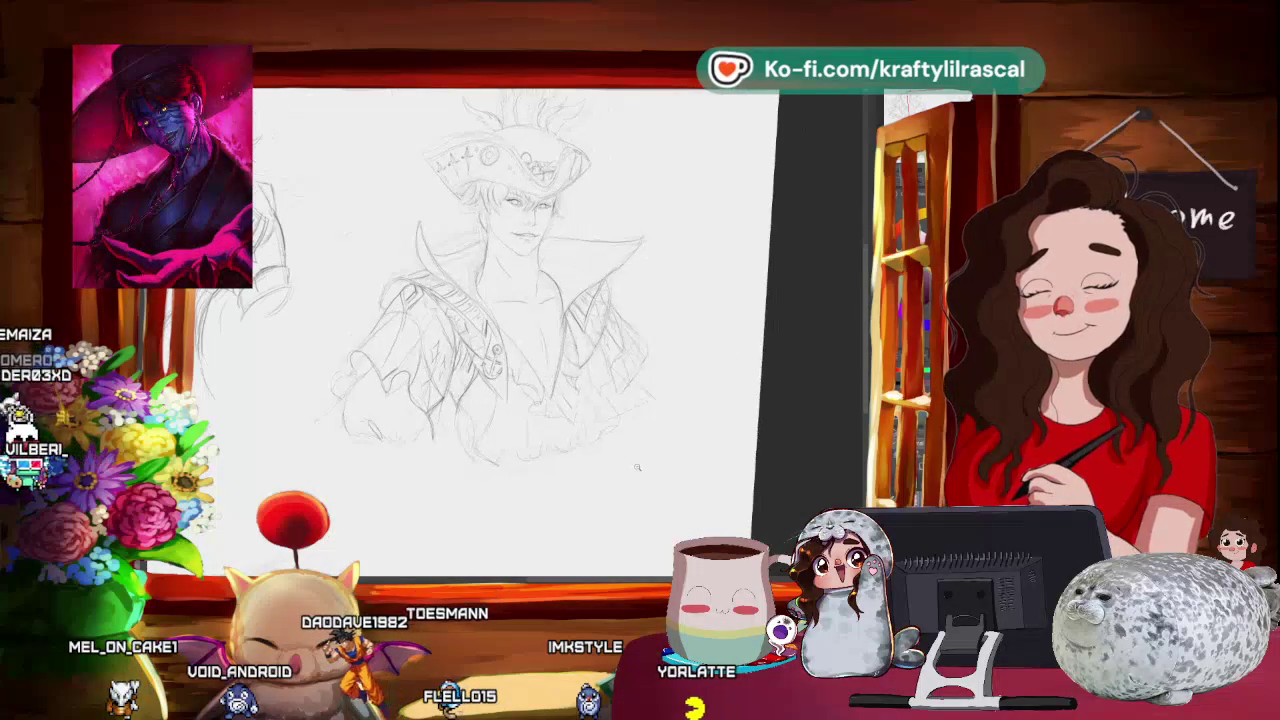
# - Zoom in and shift the sketch up, then left, while drawing the chain across the coat
pyautogui.moveTo(600, 560)
pyautogui.mouseDown()
pyautogui.moveTo(572, 482)
pyautogui.moveTo(566, 492)
pyautogui.mouseUp()
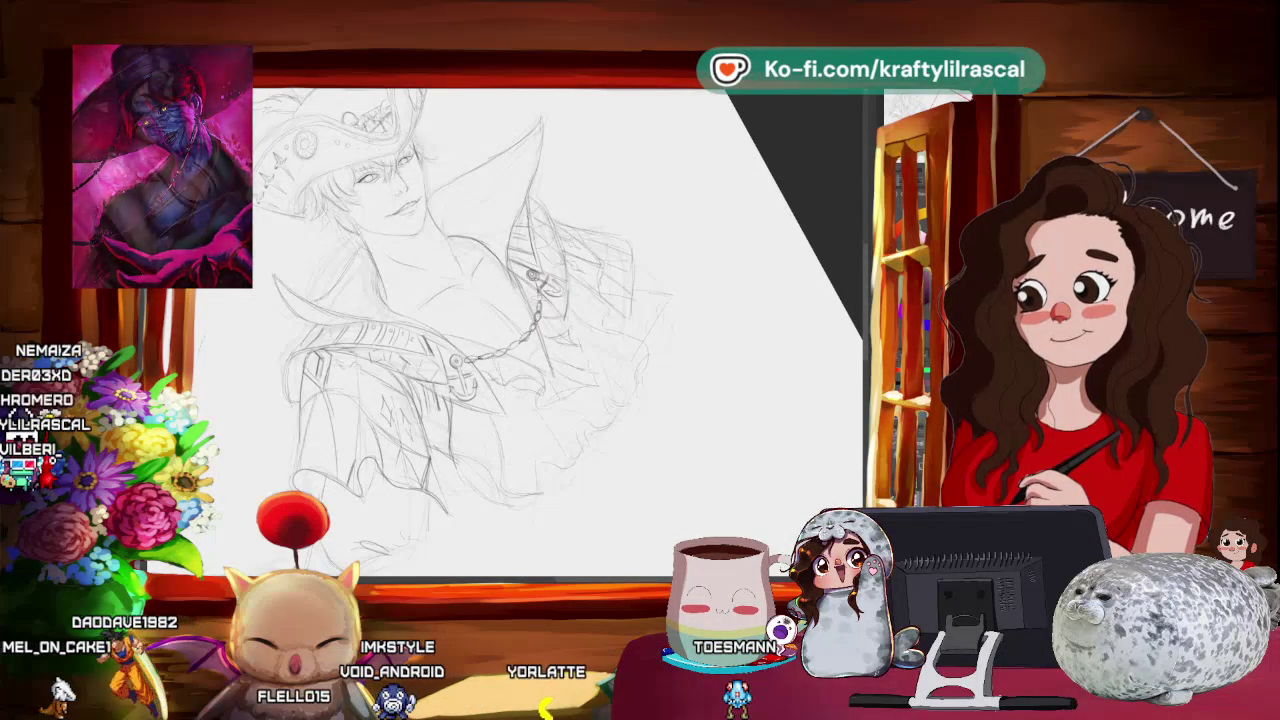
pyautogui.moveTo(500, 330)
pyautogui.mouseDown()
pyautogui.moveTo(470, 330)
pyautogui.moveTo(560, 260)
pyautogui.mouseUp()
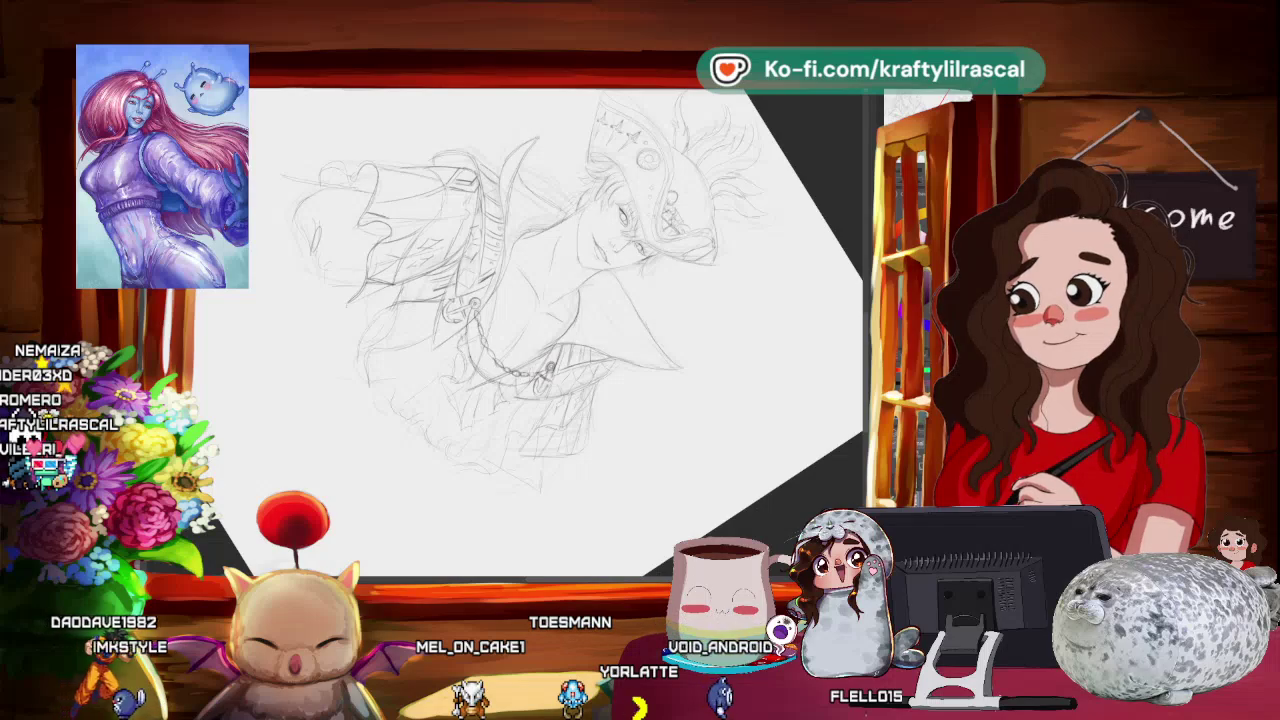
# - Tilt the view for the anchor, reset it upright with Ctrl+0, then zoom out to both sketches
pyautogui.moveTo(681, 436)
pyautogui.mouseDown()
pyautogui.moveTo(636, 436)
pyautogui.moveTo(690, 434)
pyautogui.mouseUp()
pyautogui.moveTo(703, 290); pyautogui.dragTo(660, 340)
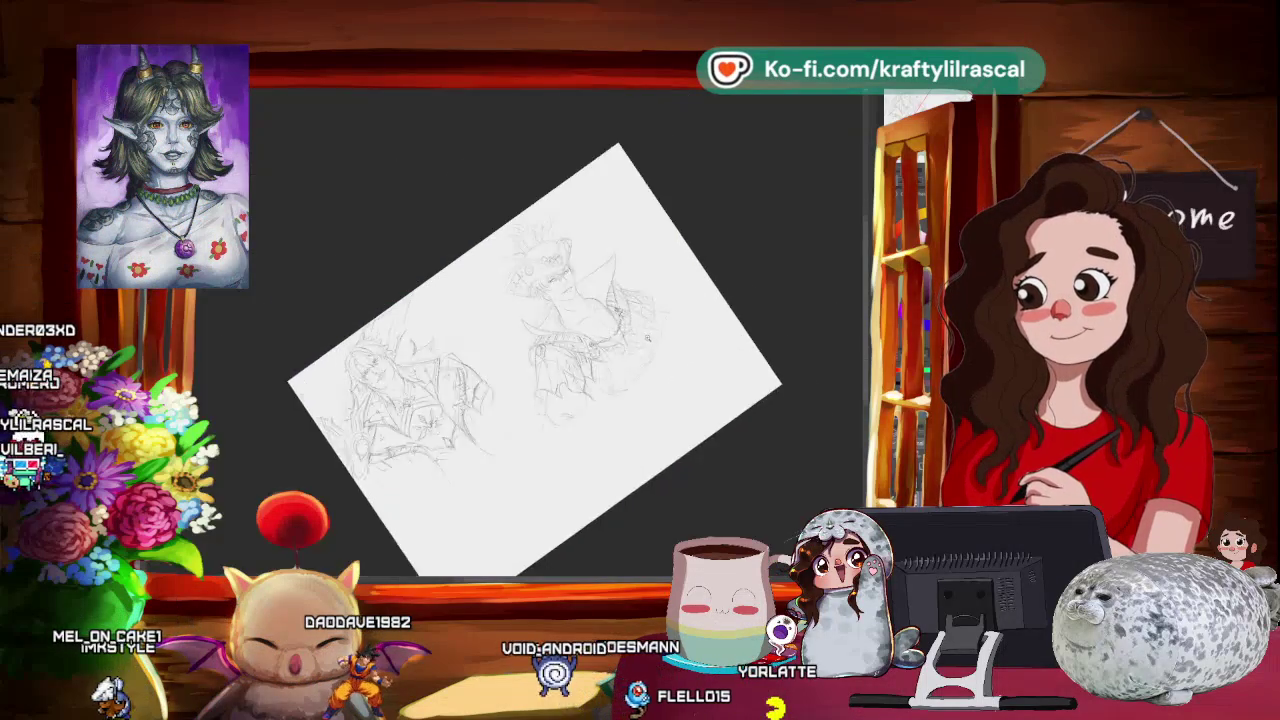
pyautogui.moveTo(520, 330)
pyautogui.mouseDown()
pyautogui.moveTo(574, 428)
pyautogui.moveTo(620, 400)
pyautogui.mouseUp()
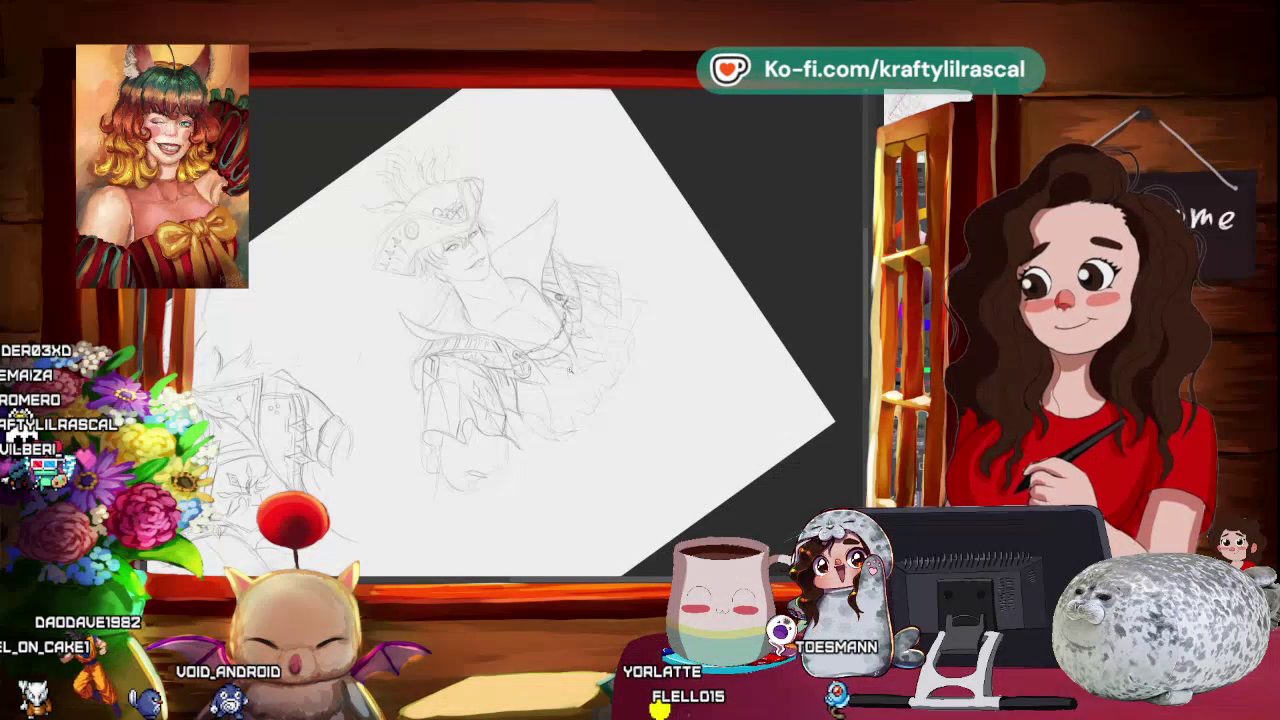
pyautogui.hotkey('ctrl', '0')
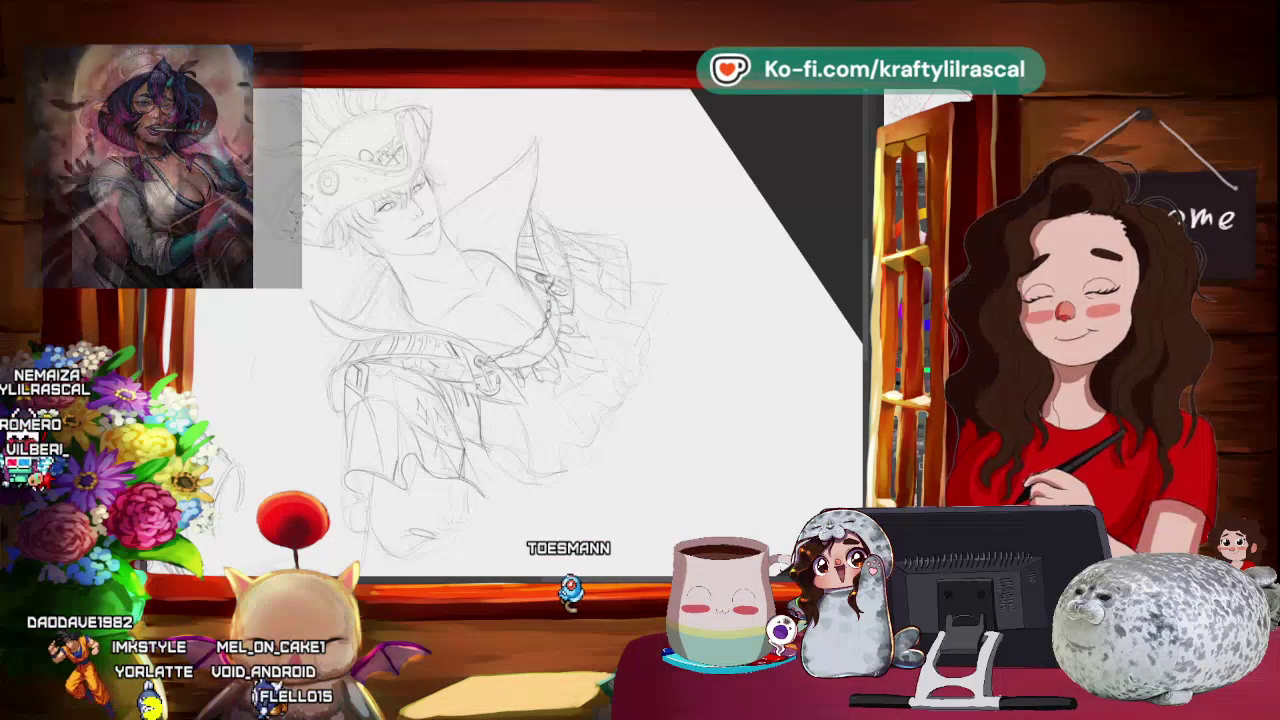
pyautogui.moveTo(743, 300)
pyautogui.mouseDown()
pyautogui.moveTo(748, 373)
pyautogui.moveTo(670, 521)
pyautogui.mouseUp()
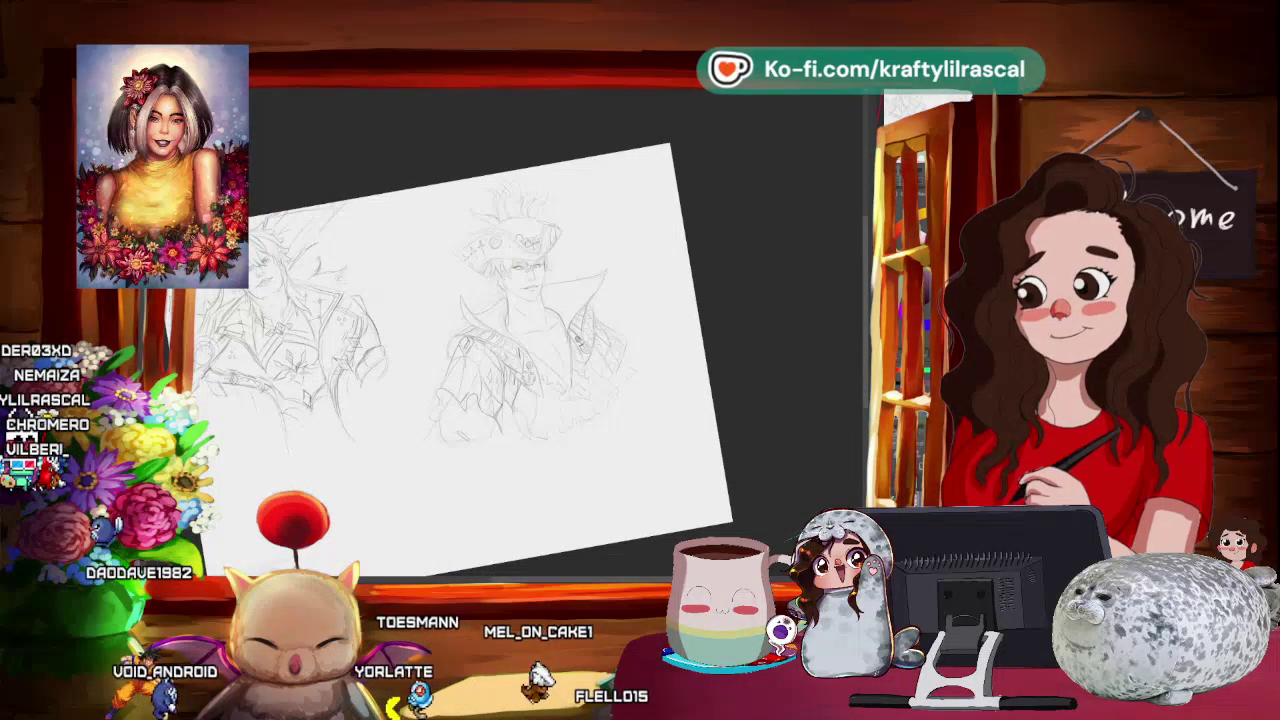
# - Zoom in four scroll steps on the collar and shift the view left with a slight tilt
pyautogui.scroll(1, 472, 369)
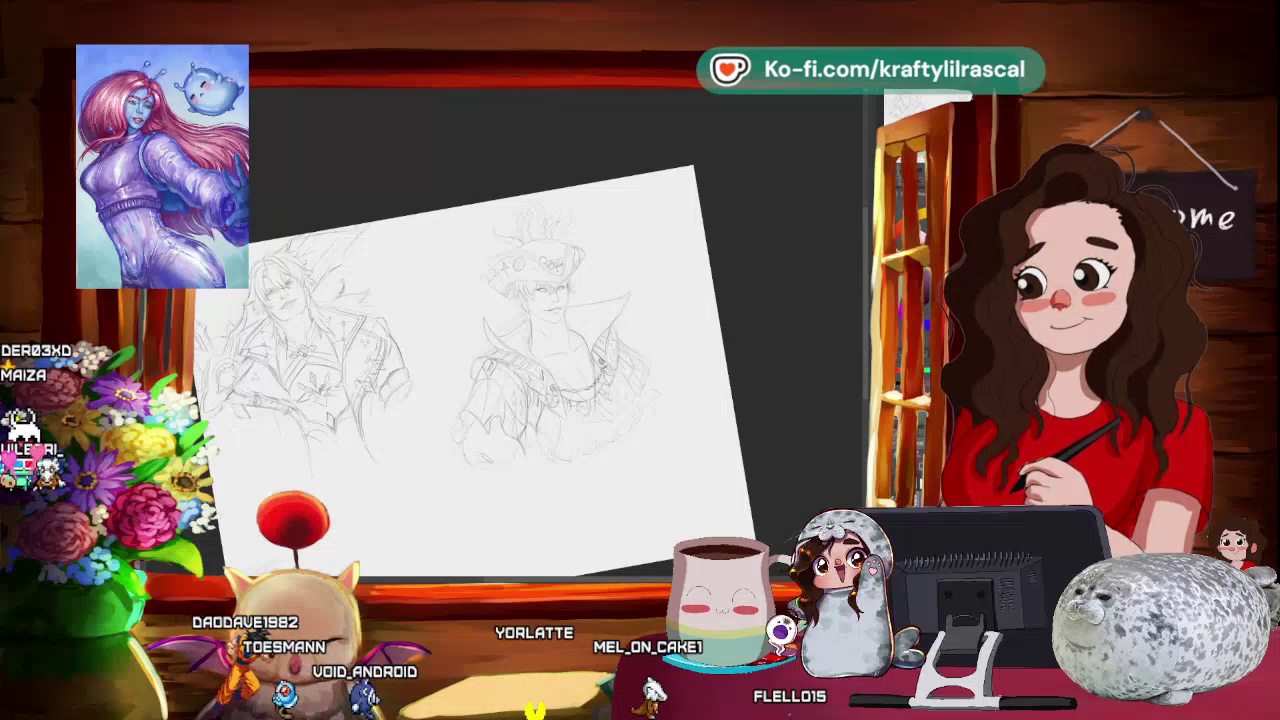
pyautogui.scroll(3, 732, 250)
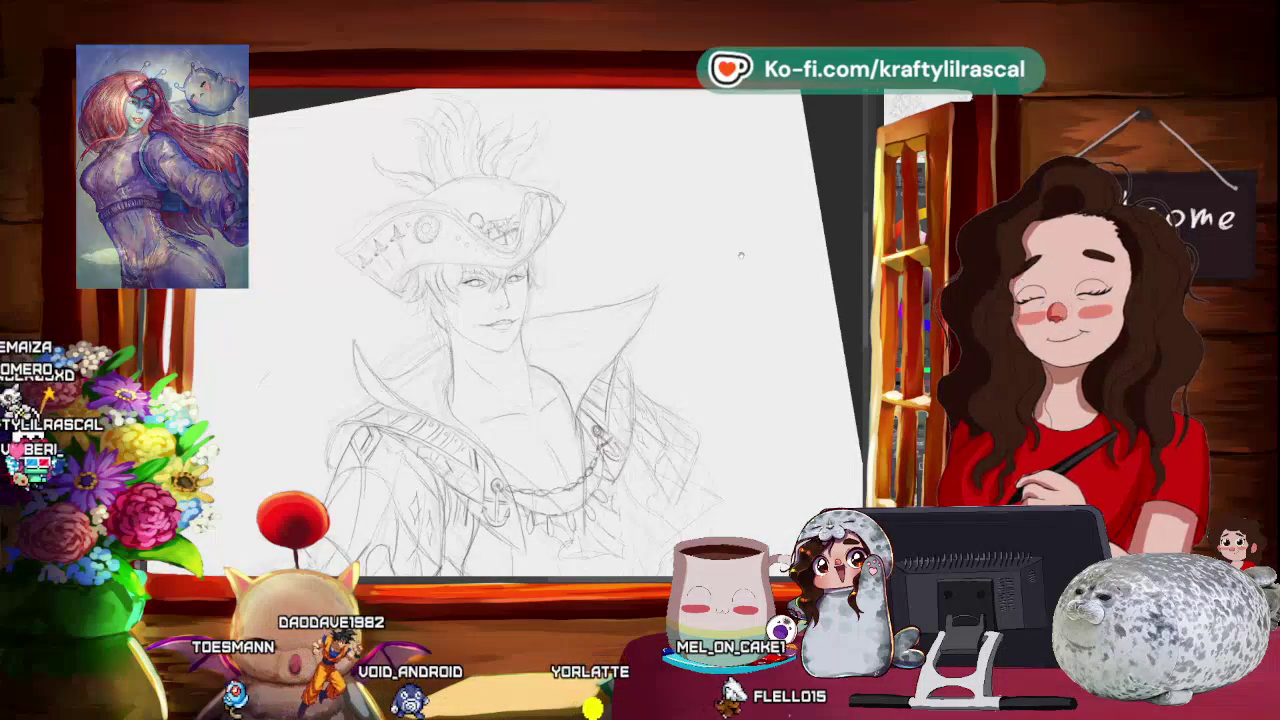
pyautogui.scroll(2, 732, 250)
pyautogui.scroll(2, 732, 250)
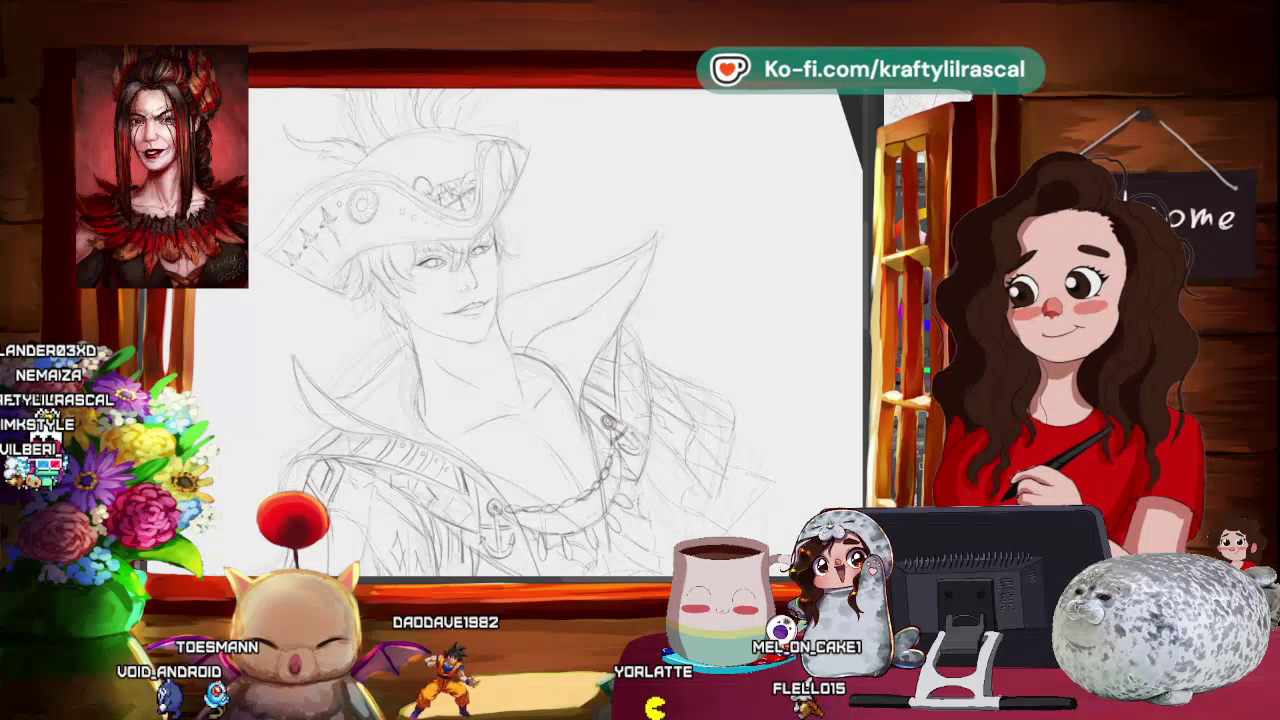
pyautogui.moveTo(520, 390); pyautogui.dragTo(490, 385)
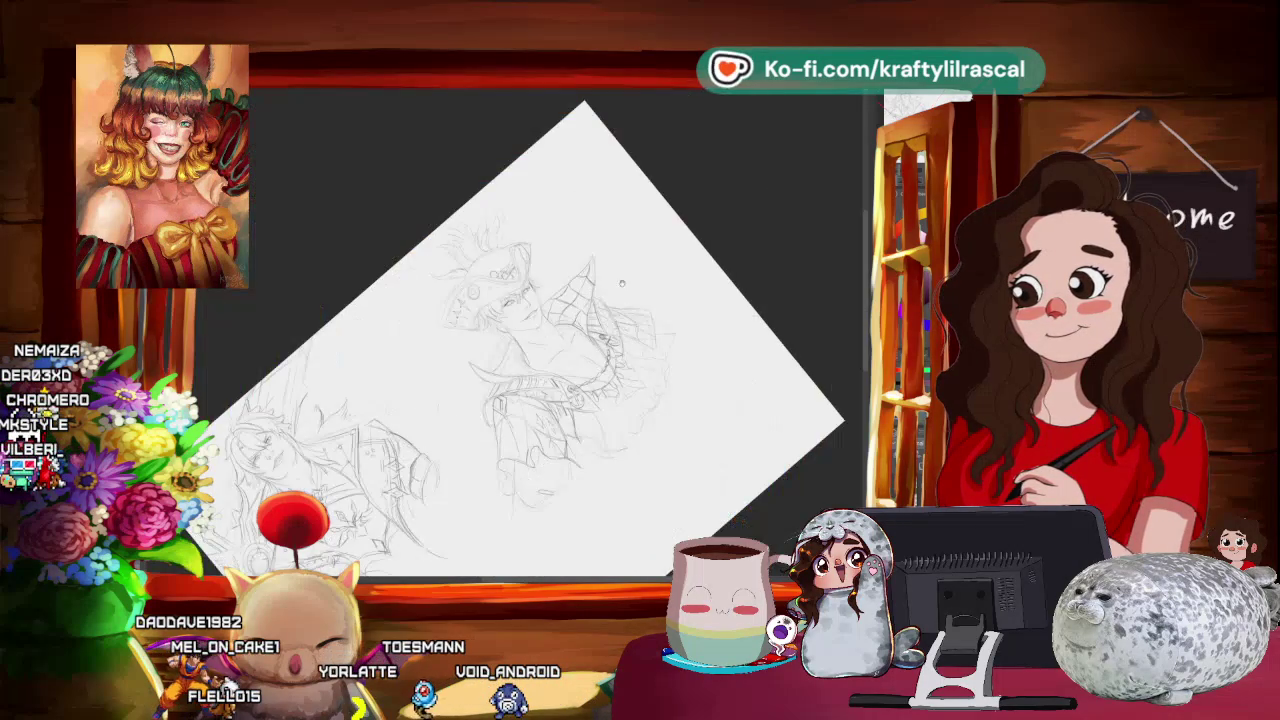
# - Reset the view upright with Ctrl+0, then zoom and tilt in close on the pirate's face and hat
pyautogui.scroll(-3, 682, 386)
pyautogui.hotkey('ctrl', '0')
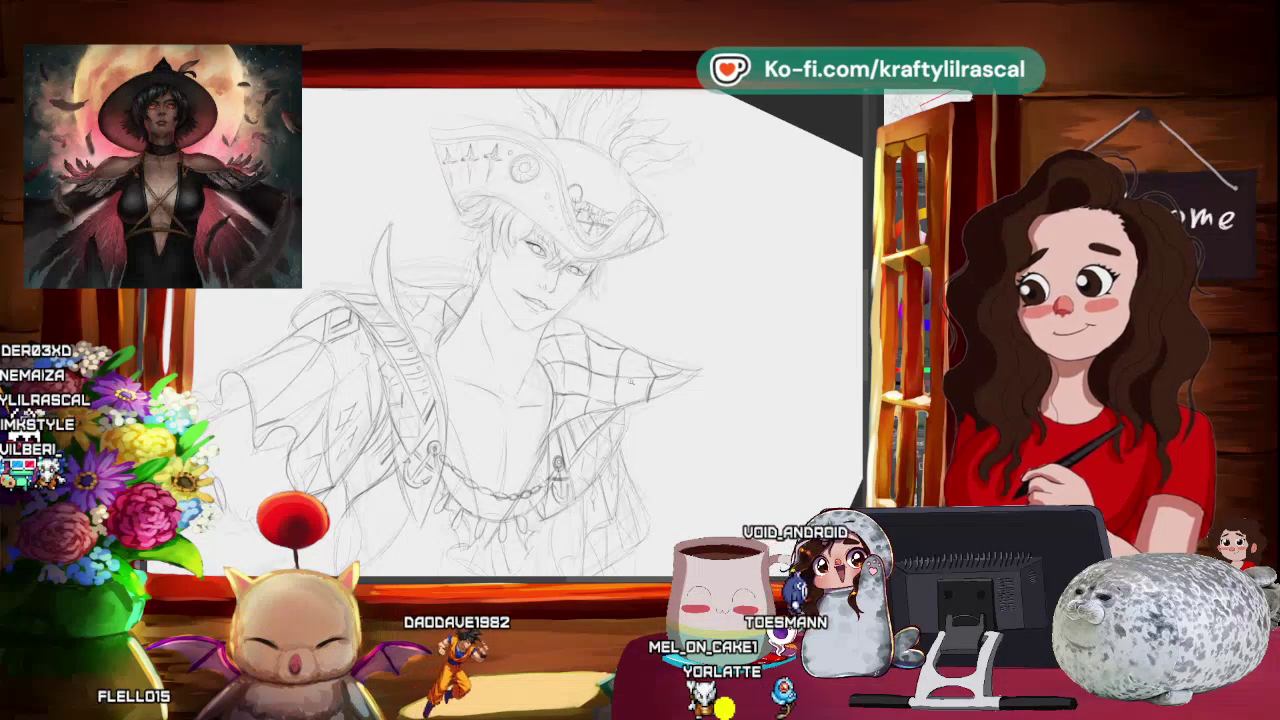
pyautogui.scroll(-5, 614, 297)
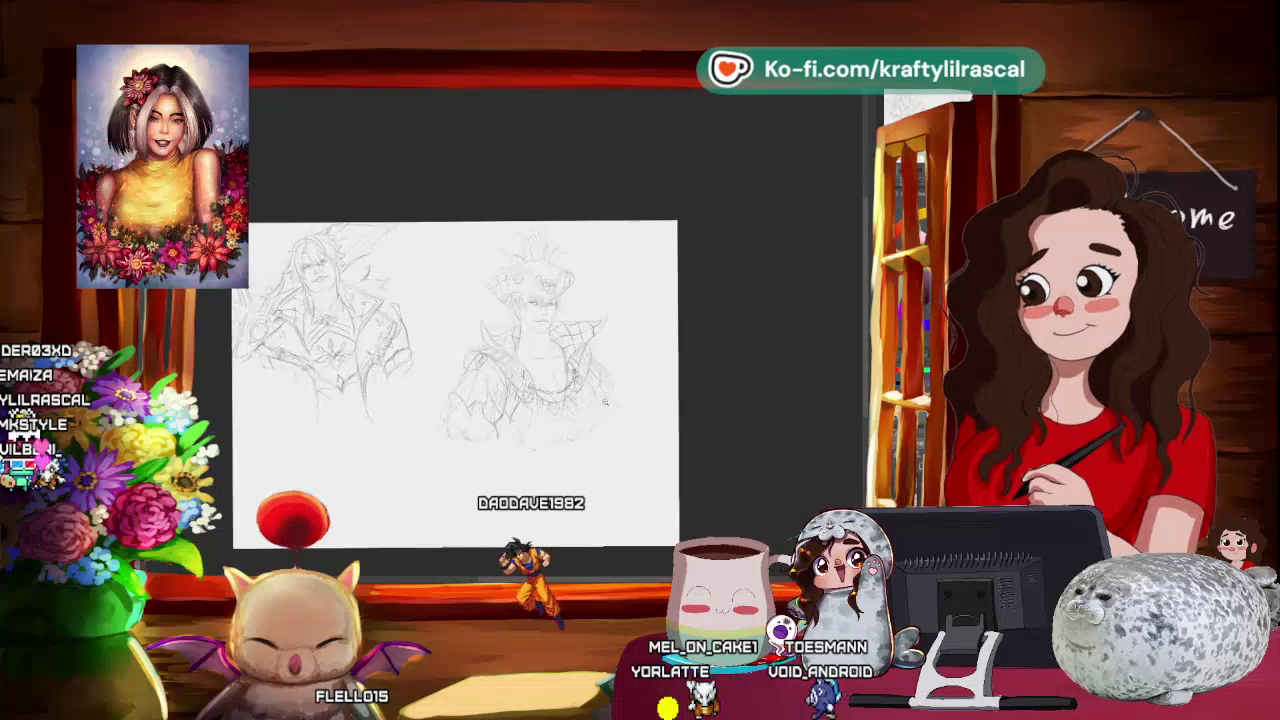
pyautogui.scroll(5, 540, 330)
pyautogui.scroll(2, 560, 330)
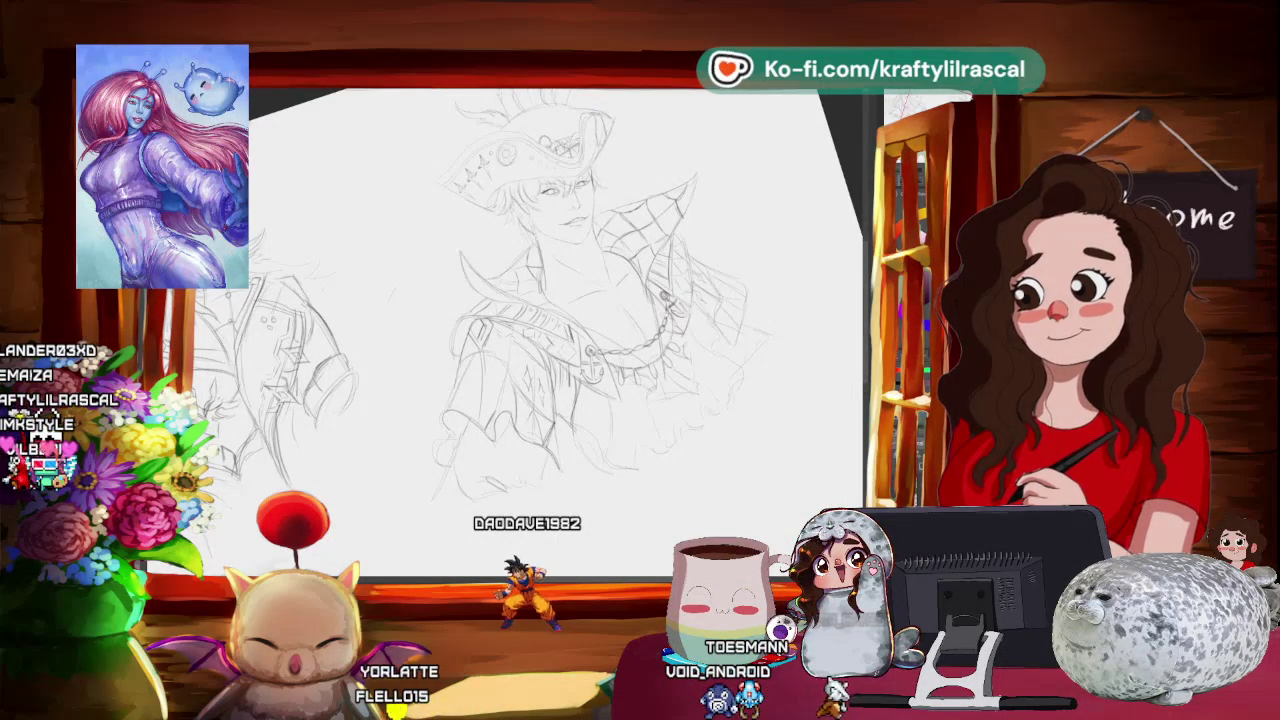
pyautogui.moveTo(714, 512); pyautogui.dragTo(728, 465)
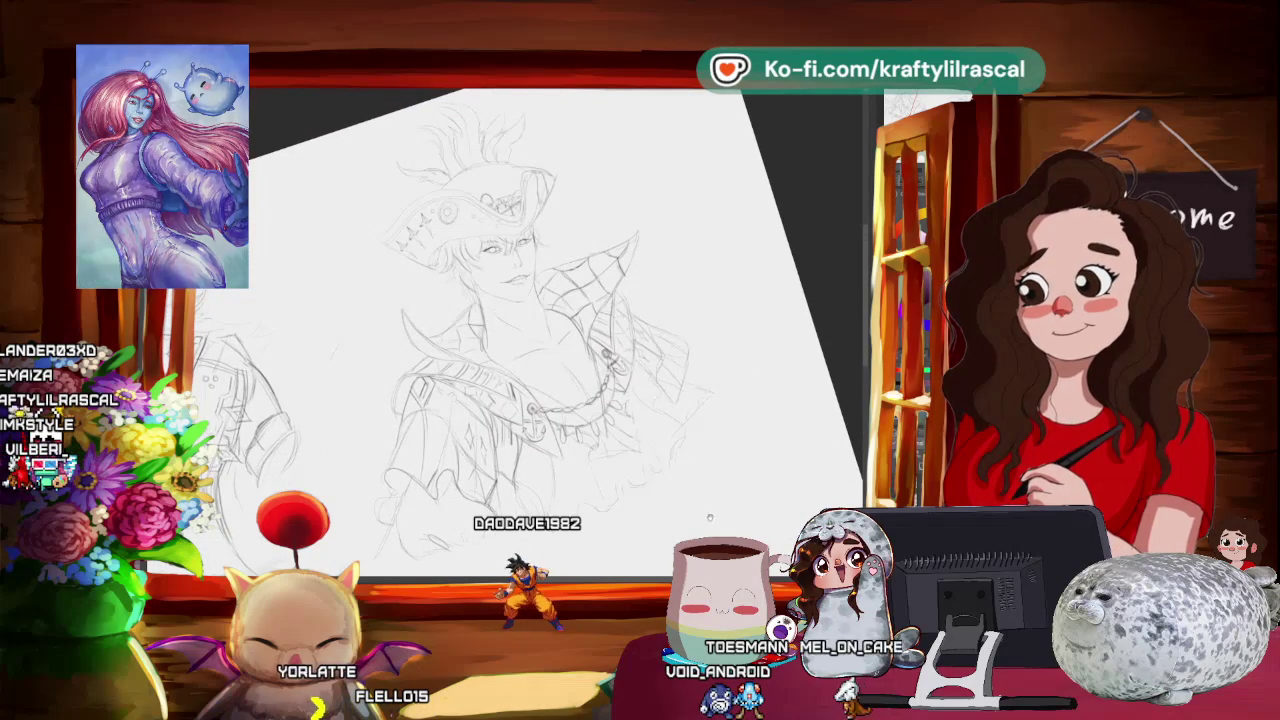
pyautogui.scroll(3, 728, 465)
pyautogui.moveTo(728, 465); pyautogui.dragTo(540, 470)
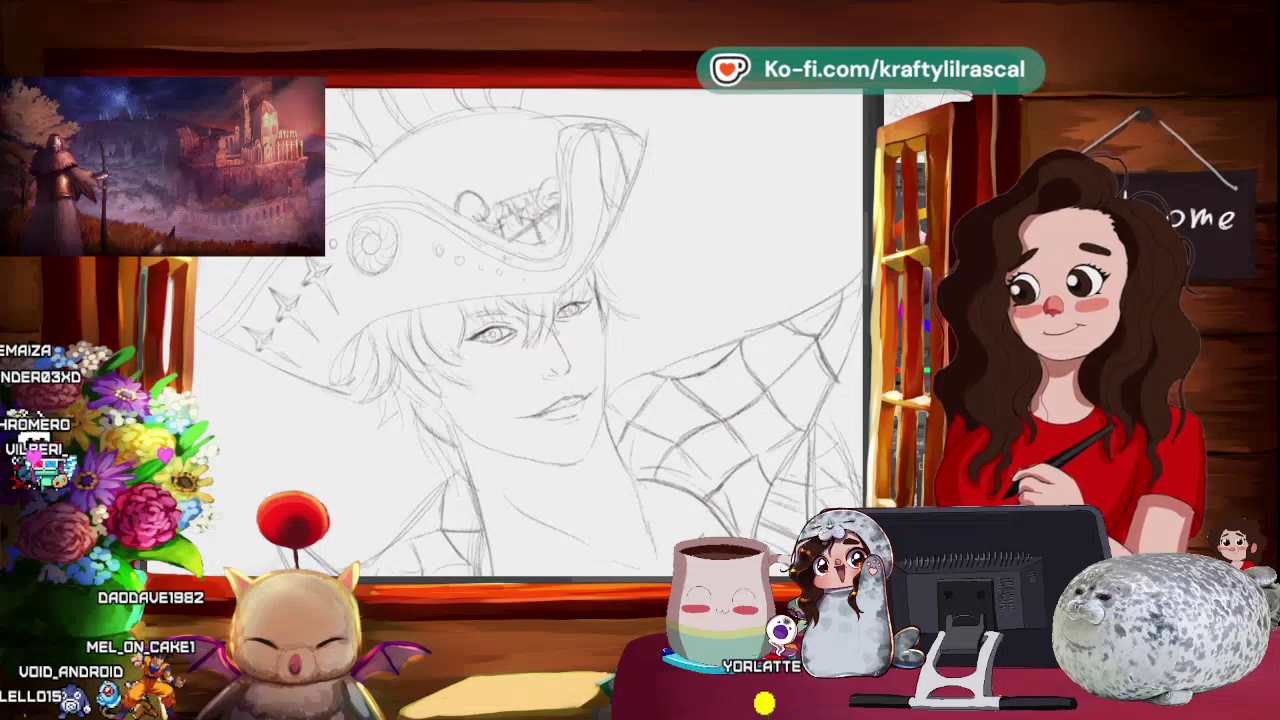
# - Zoom out three scroll steps to the full page, then three steps back in
pyautogui.scroll(-3, 681, 295)
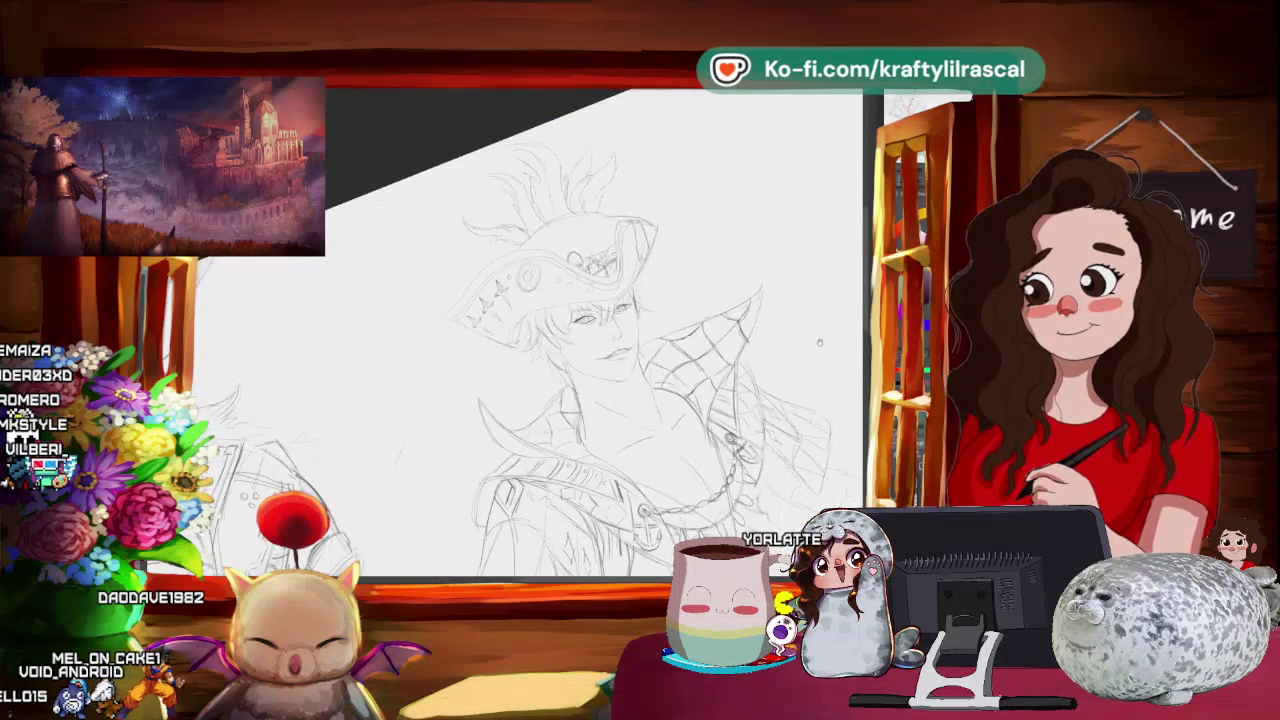
pyautogui.scroll(-2, 681, 295)
pyautogui.scroll(-3, 686, 394)
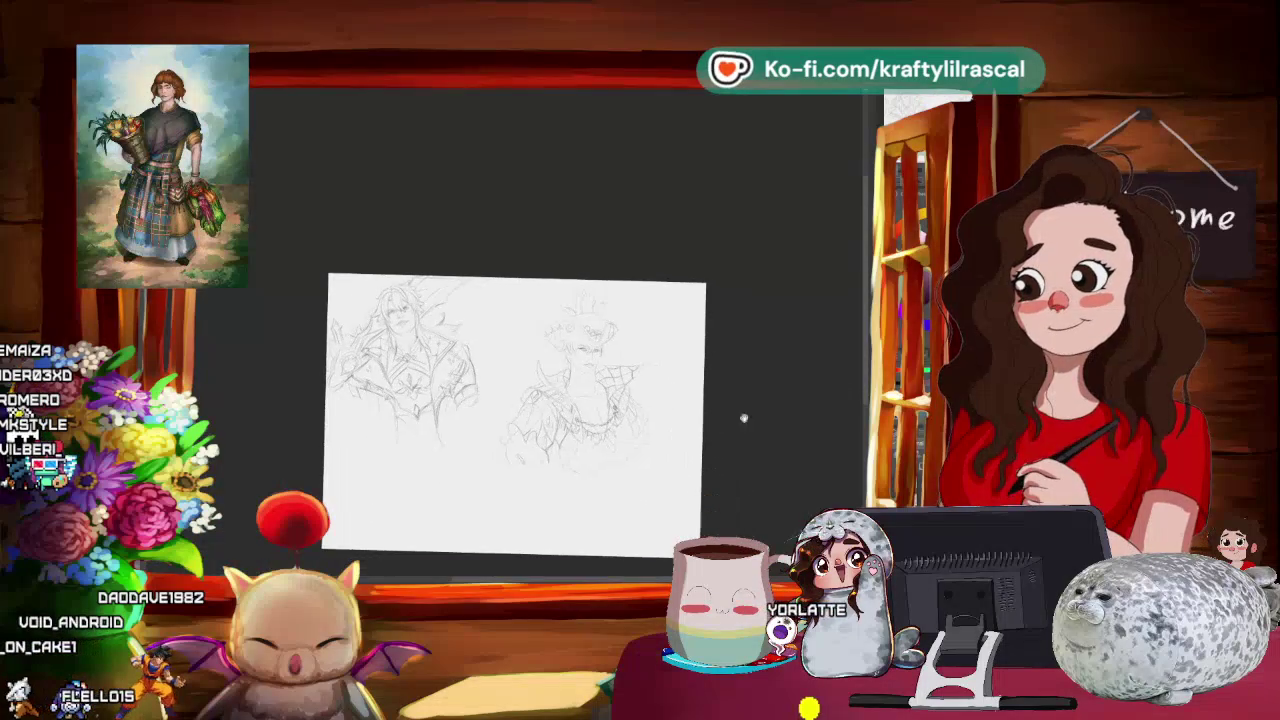
pyautogui.scroll(3, 666, 451)
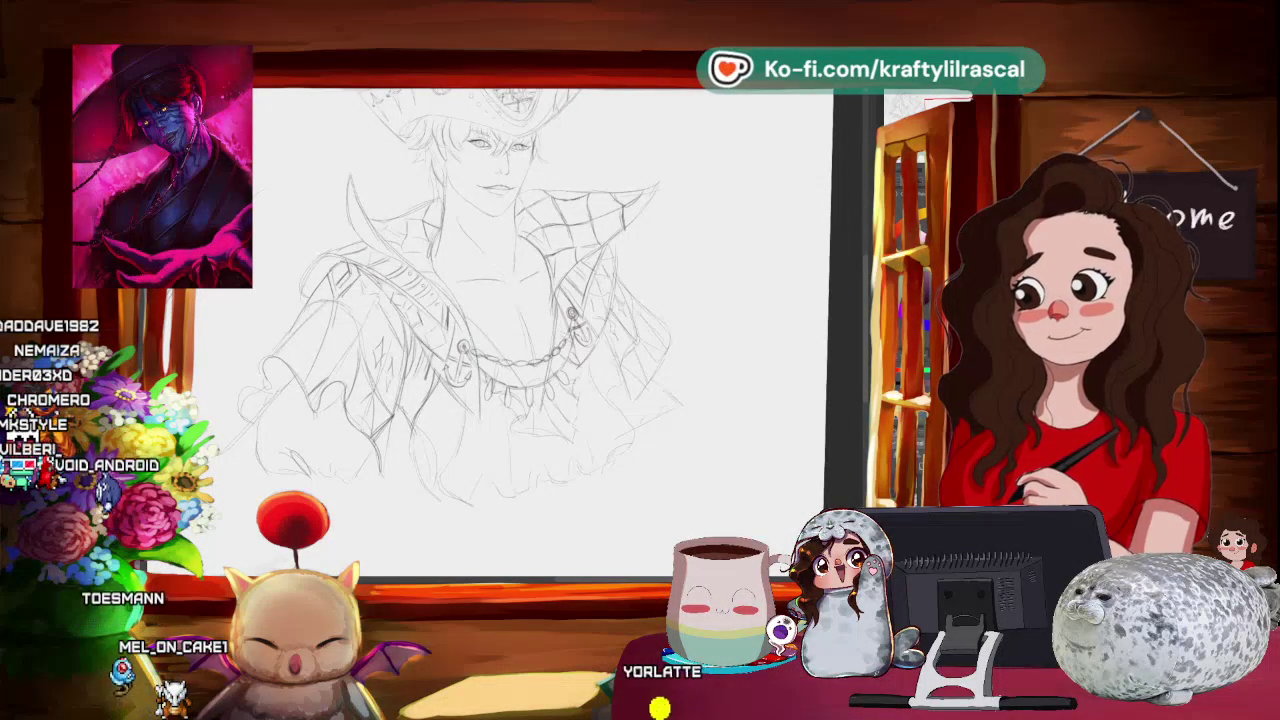
pyautogui.scroll(1, 470, 330)
pyautogui.scroll(1, 470, 330)
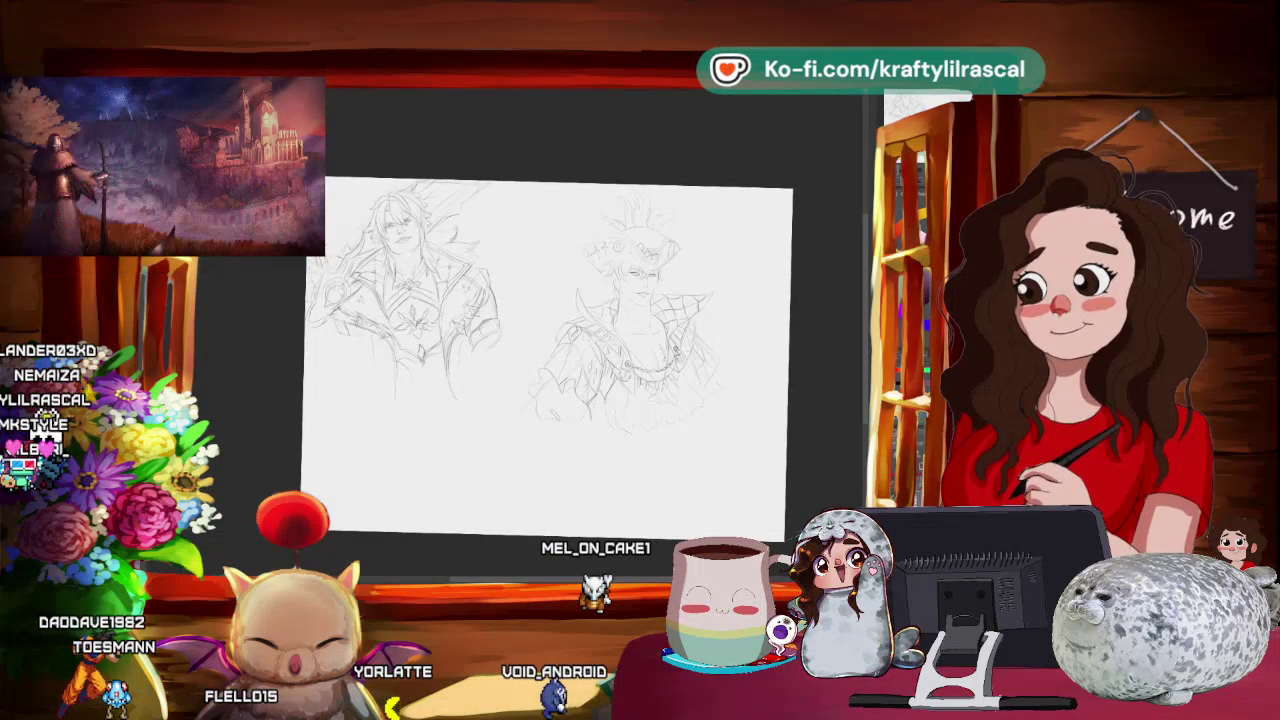
# - Level the view, lasso-select the left figure, and apply a Scale/Rotate transform to it
pyautogui.moveTo(749, 338); pyautogui.dragTo(715, 300)
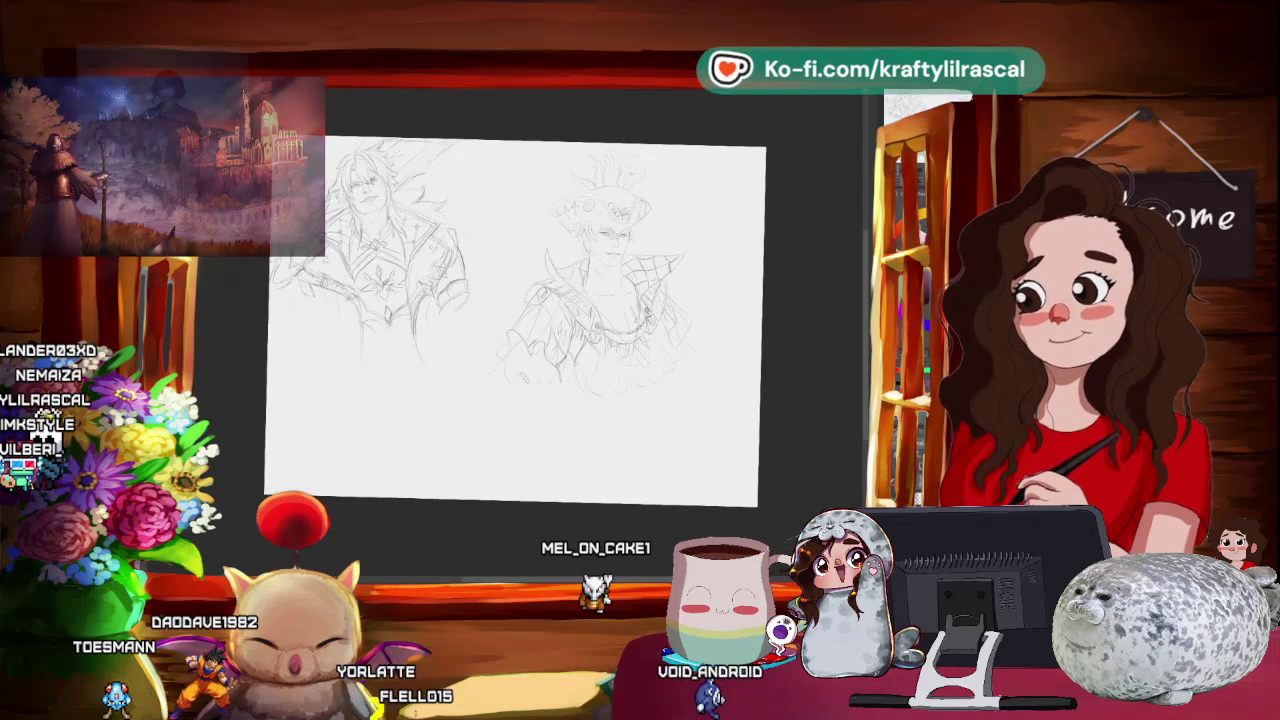
pyautogui.moveTo(331, 369); pyautogui.dragTo(480, 311)
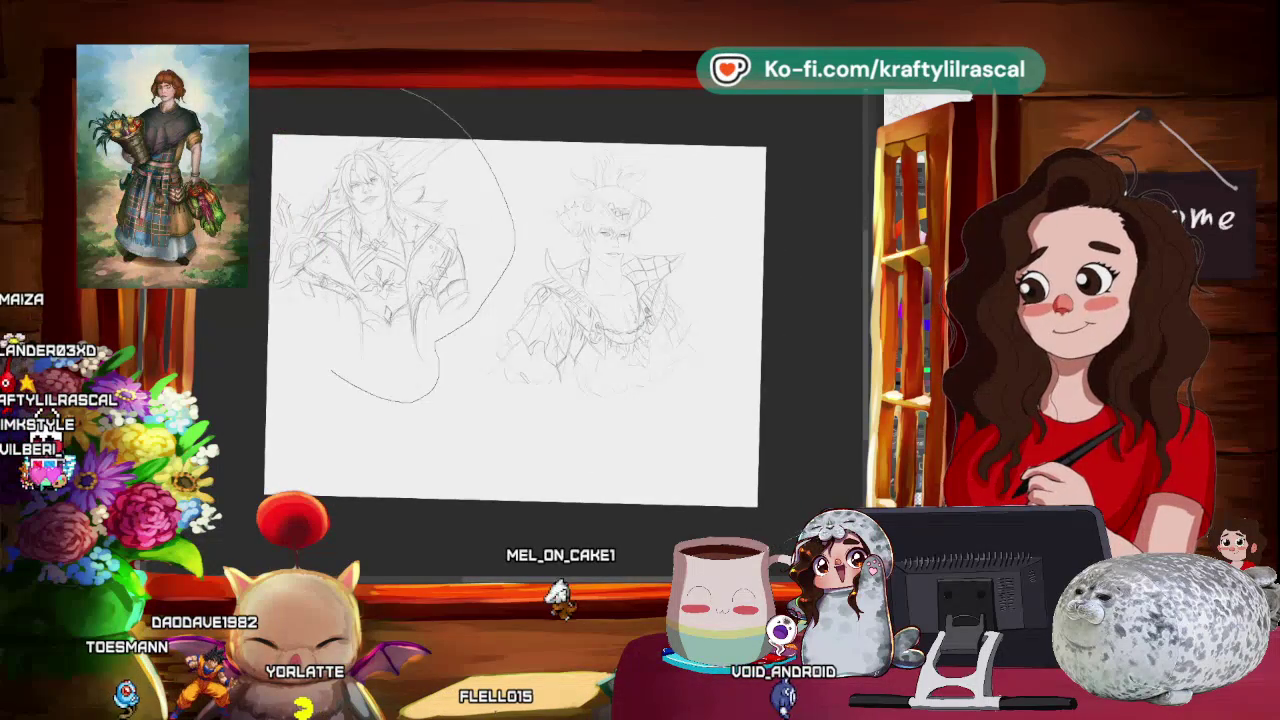
pyautogui.moveTo(408, 92); pyautogui.dragTo(410, 96)
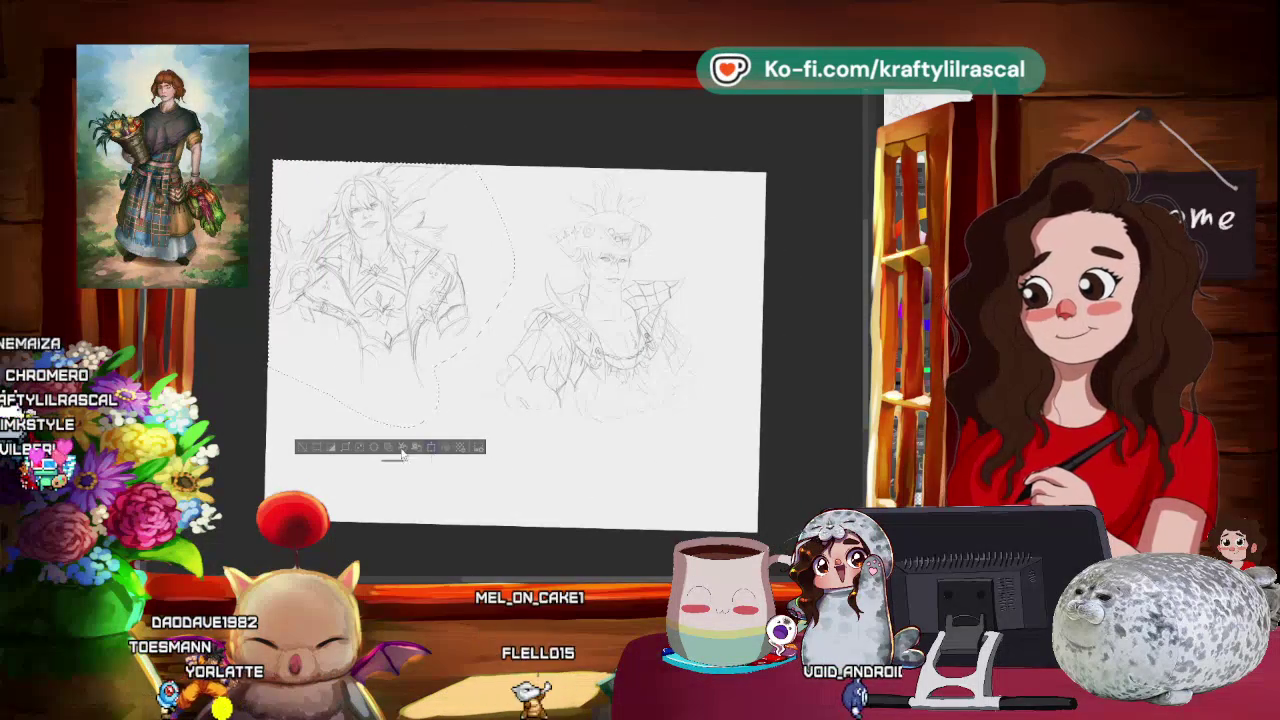
pyautogui.click(403, 447)
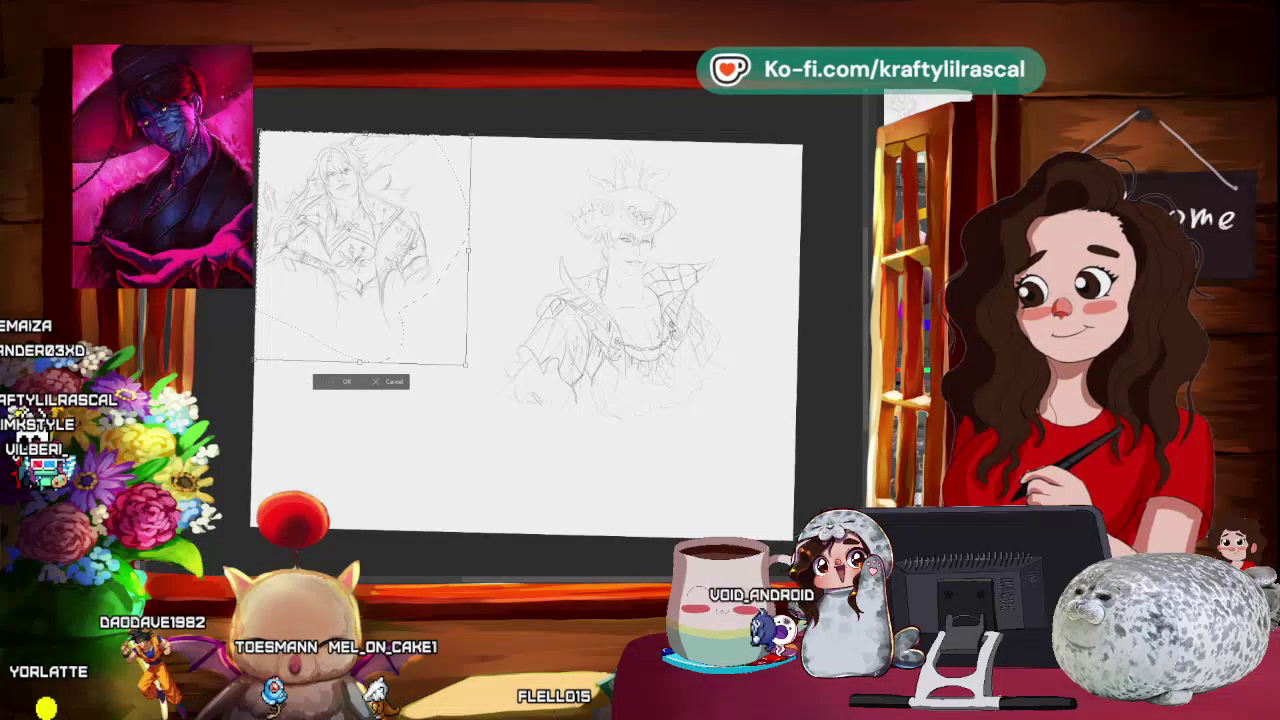
pyautogui.press('Return')
# - Lasso-select the right pirate sketch, shrink it toward the upper left, and nudge it left
pyautogui.moveTo(505, 188); pyautogui.dragTo(600, 150)
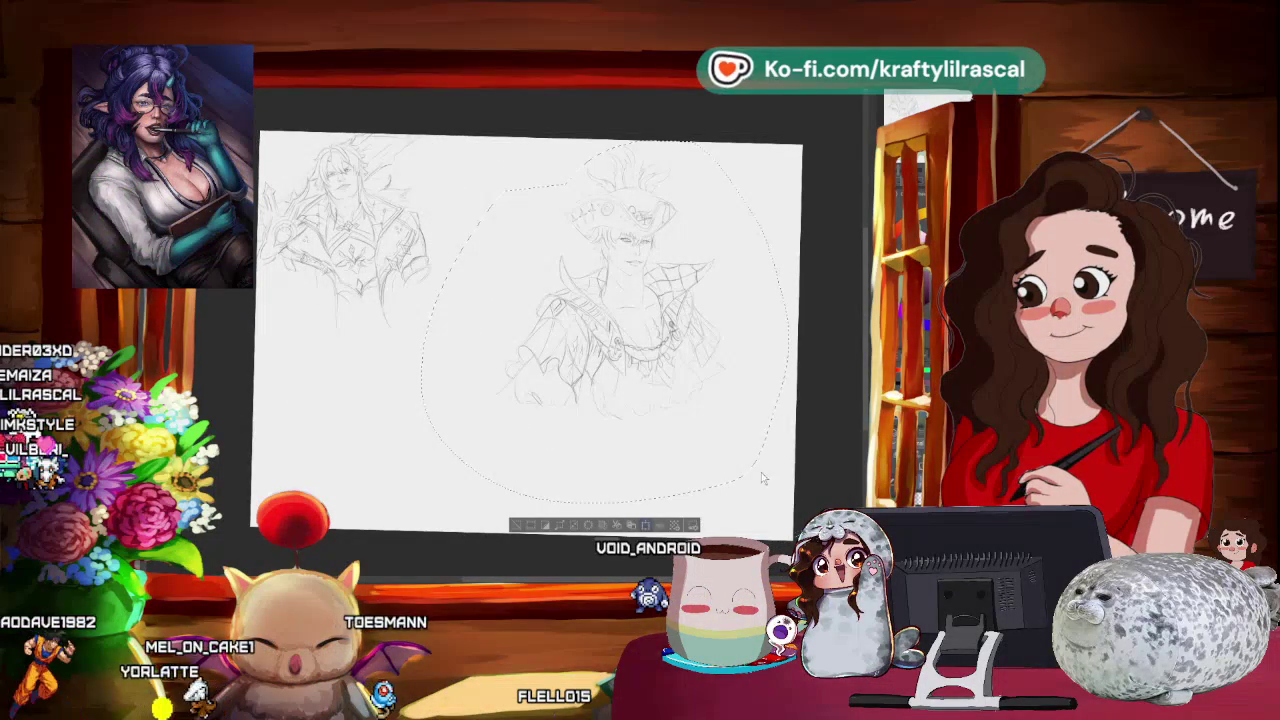
pyautogui.click(648, 526)
pyautogui.moveTo(783, 507); pyautogui.dragTo(643, 329)
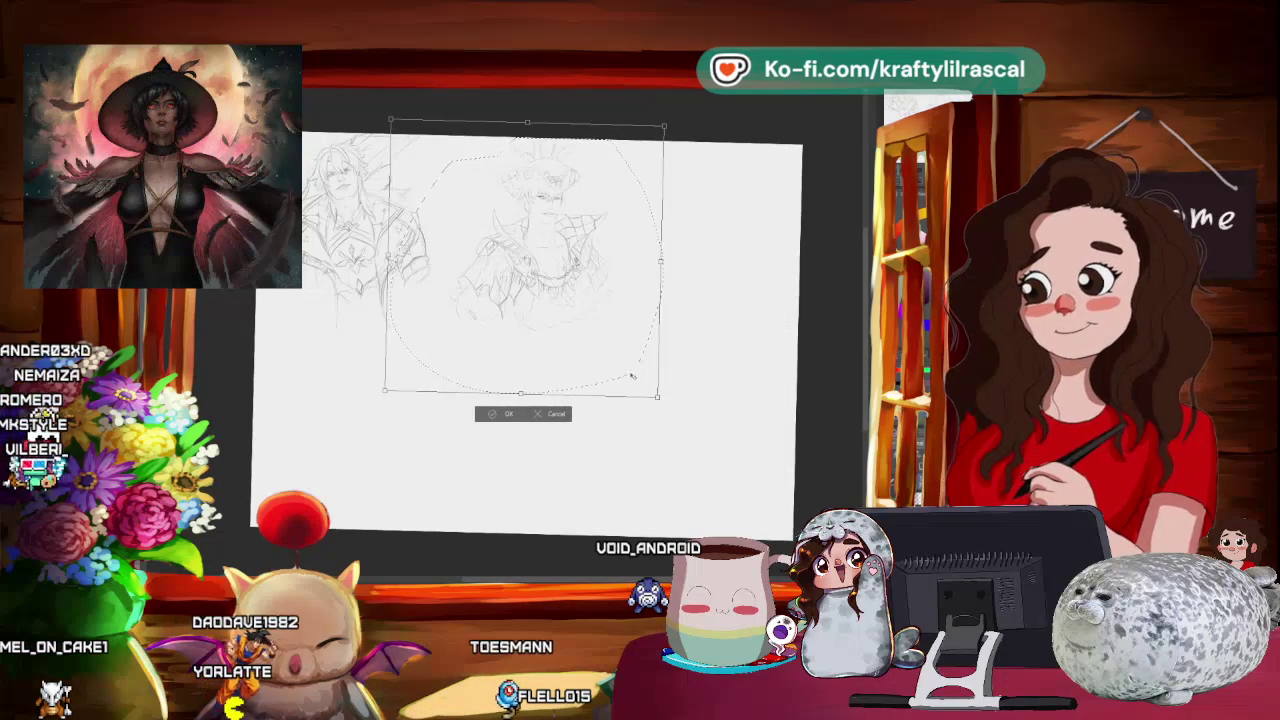
pyautogui.moveTo(631, 376); pyautogui.dragTo(610, 373)
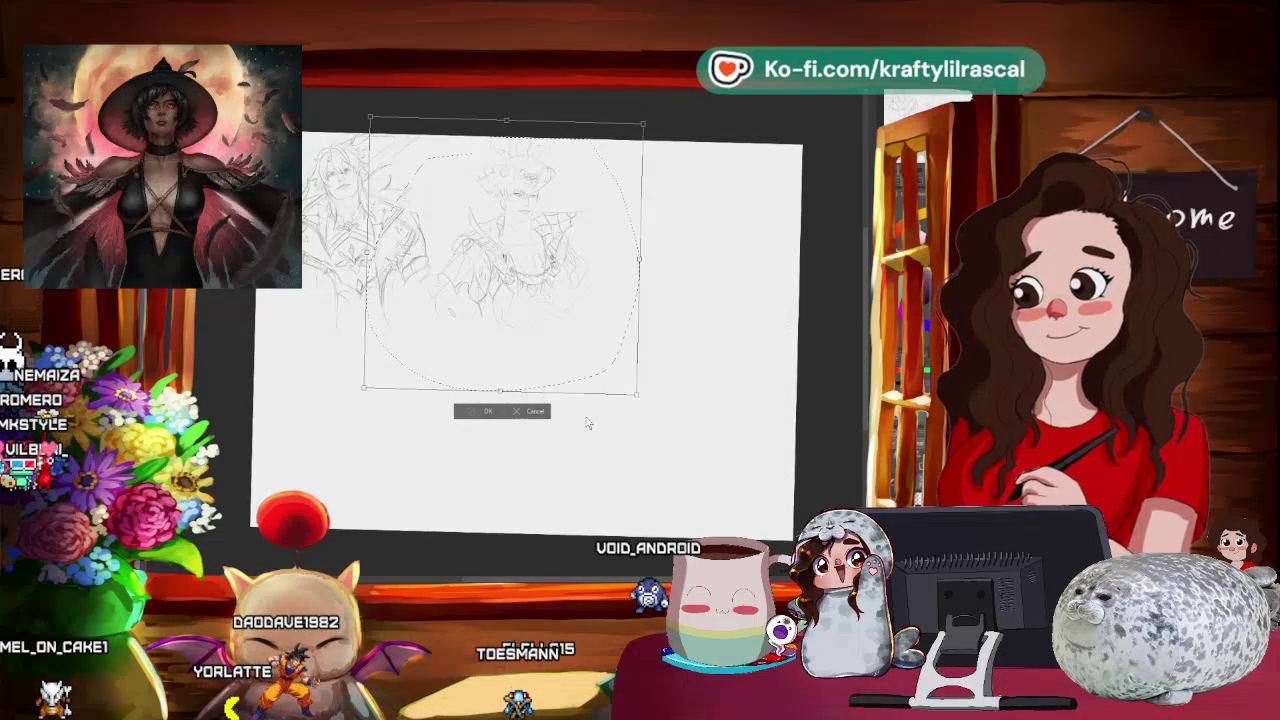
pyautogui.press('Return')
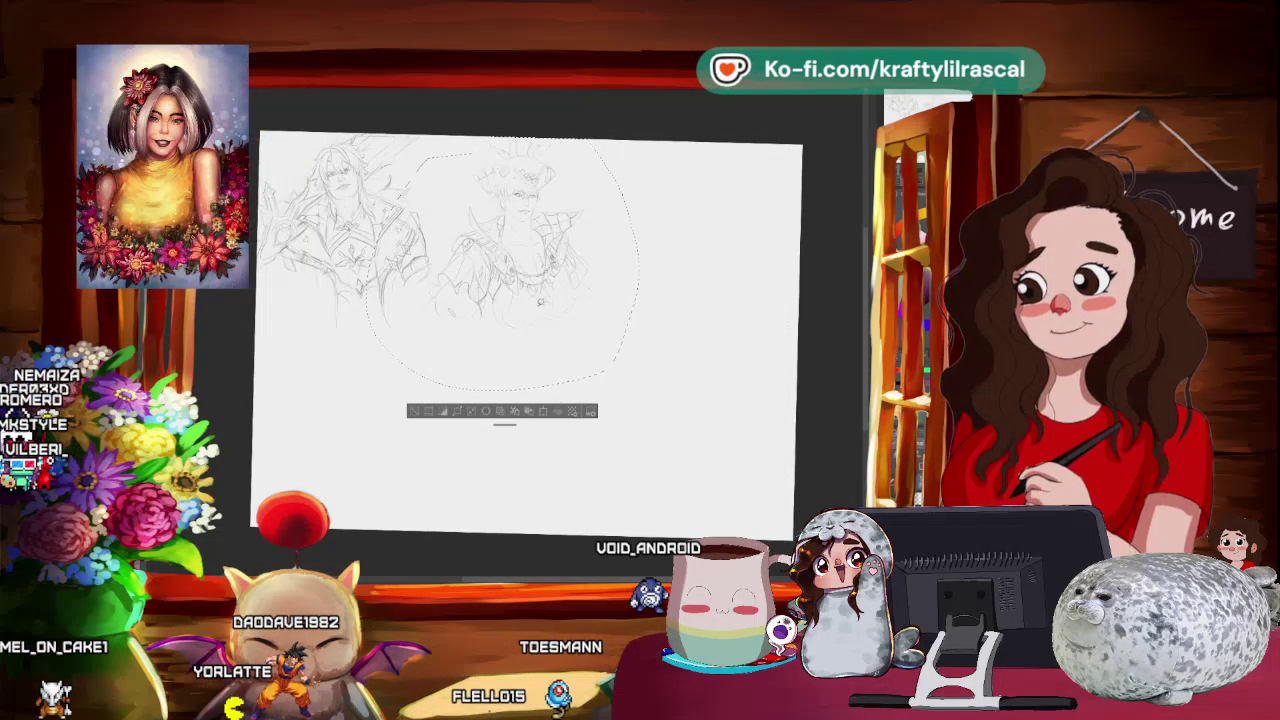
# - Undo and redo the resize, move the smaller pirate further left, and deselect with Ctrl+D
pyautogui.hotkey('ctrl', 'z')
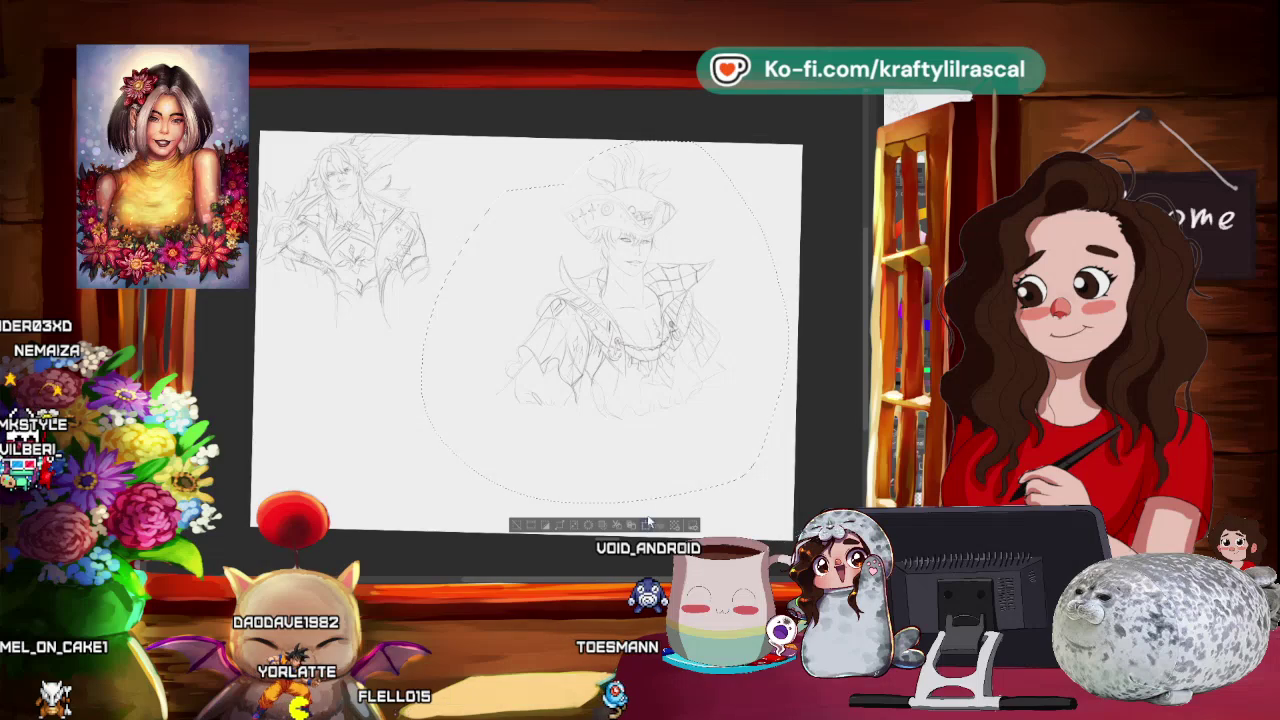
pyautogui.hotkey('ctrl', 'y')
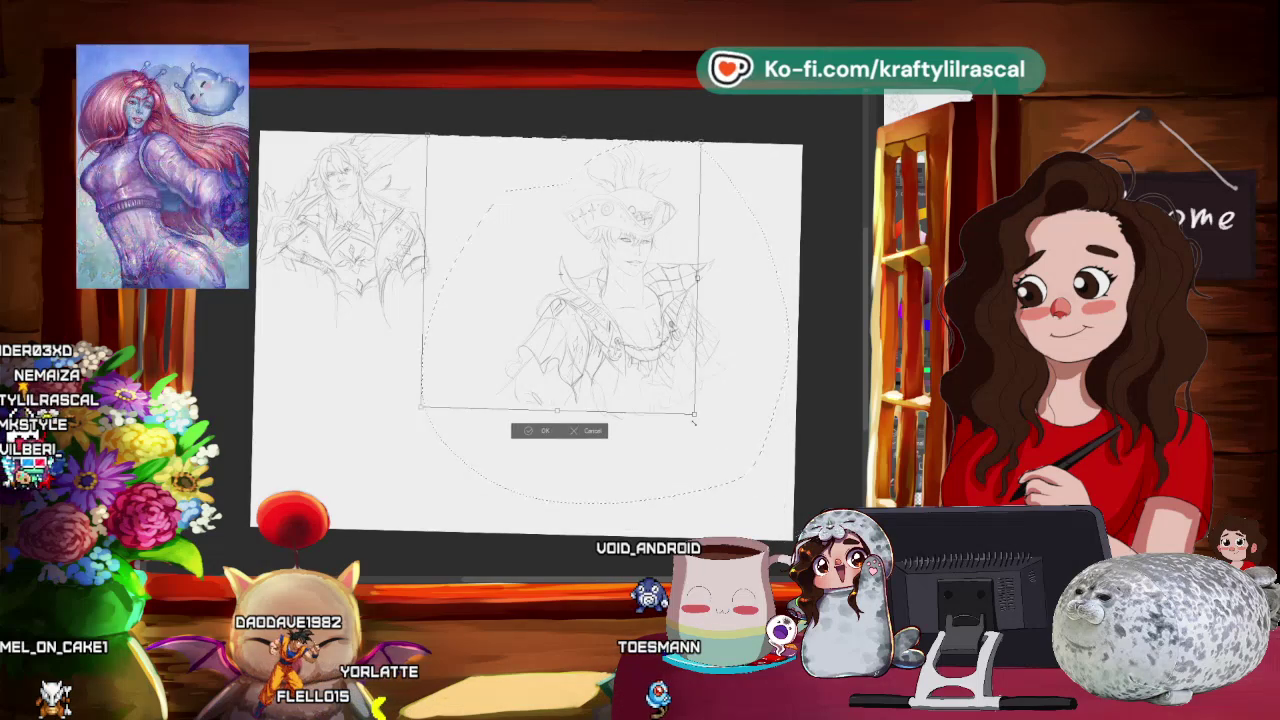
pyautogui.moveTo(641, 363)
pyautogui.mouseDown()
pyautogui.moveTo(575, 360)
pyautogui.moveTo(547, 402)
pyautogui.mouseUp()
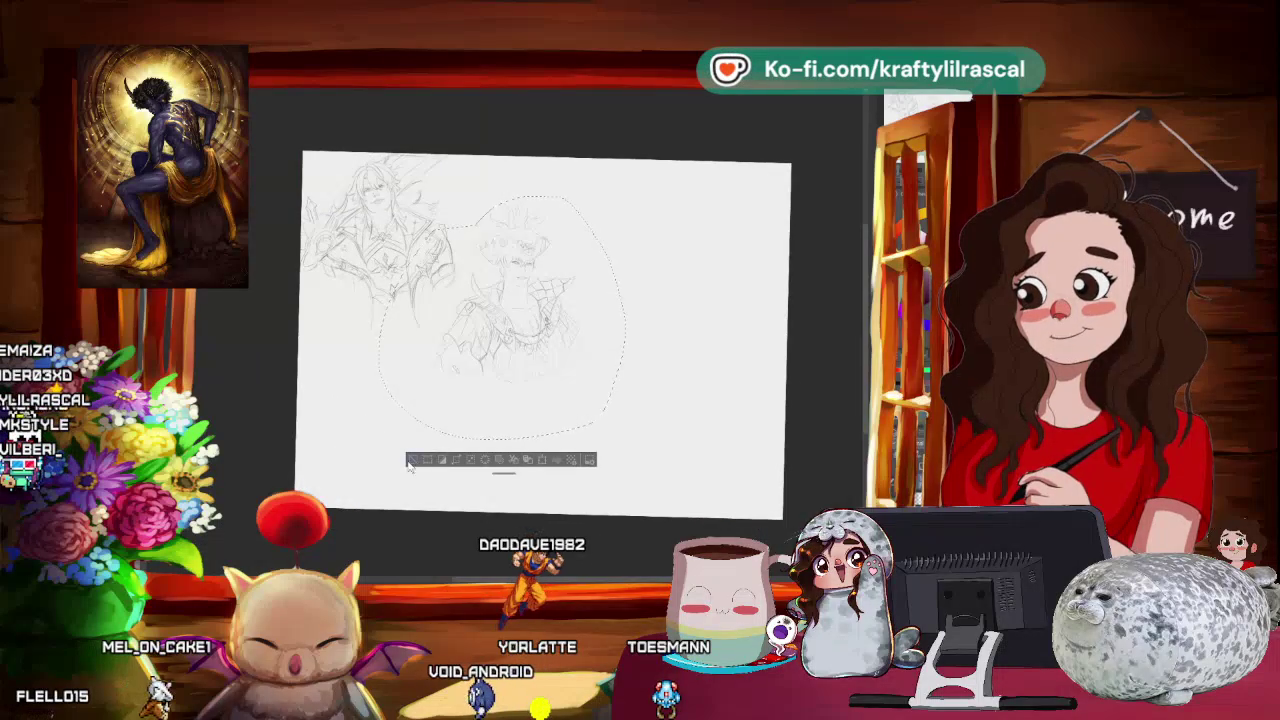
pyautogui.hotkey('ctrl', 'd')
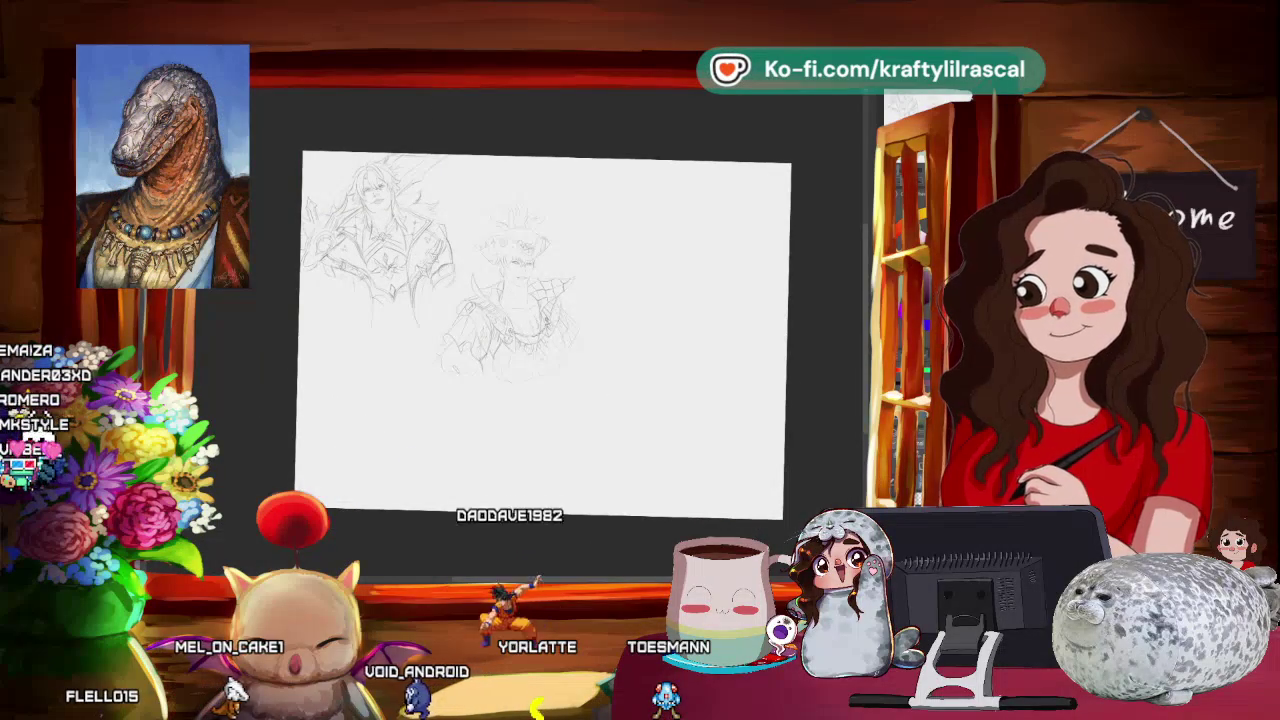
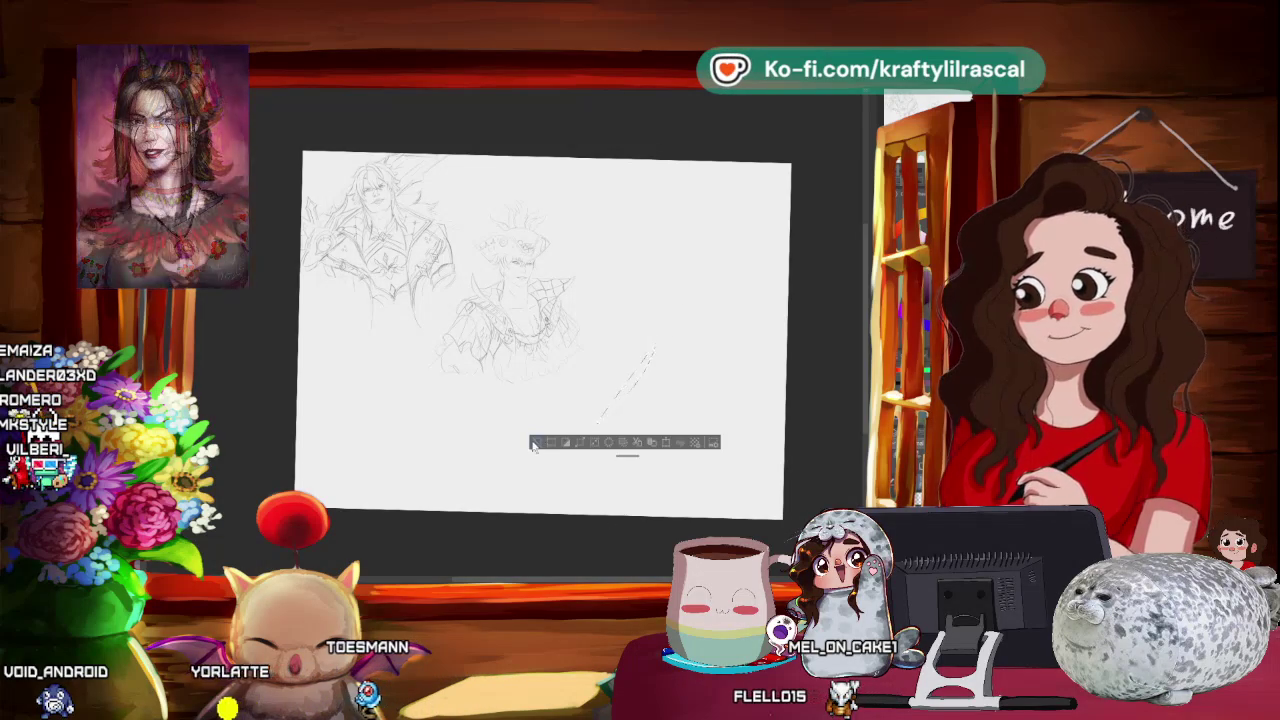
# - Deselect, then zoom and pan so blank paper sits right of the hatted character
pyautogui.hotkey('ctrl', 'd')
pyautogui.scroll(3, 670, 300)
pyautogui.moveTo(666, 286); pyautogui.dragTo(793, 283)
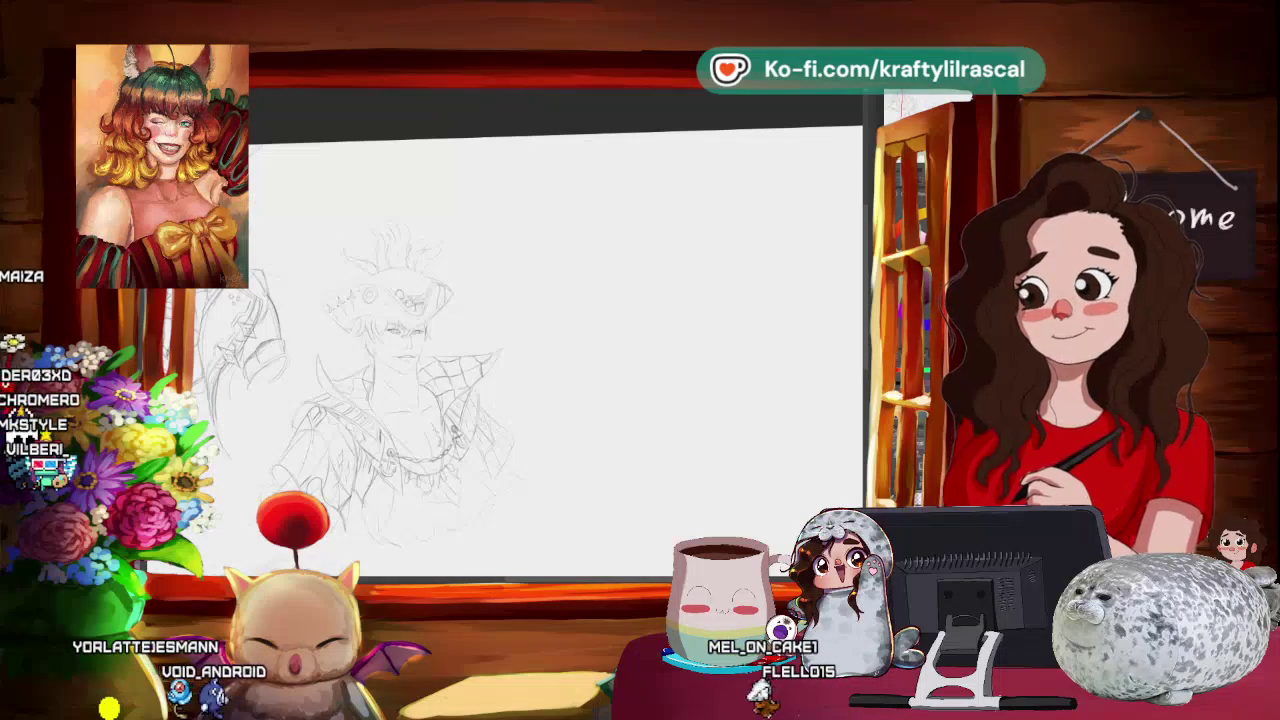
pyautogui.scroll(2, 792, 473)
pyautogui.moveTo(792, 473); pyautogui.dragTo(451, 316)
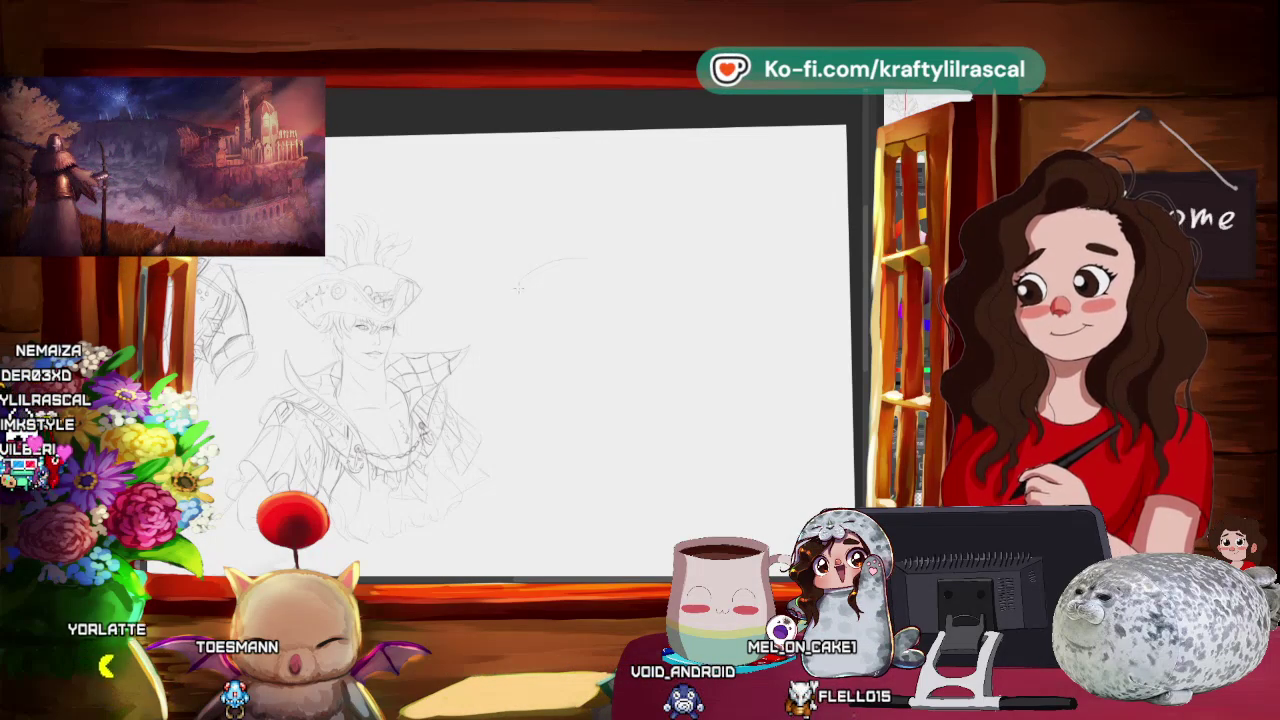
# - Sketch the new figure's gesture arc, body line, centre-lined head oval, shoulder line and torso curves
pyautogui.moveTo(518, 288); pyautogui.dragTo(643, 282)
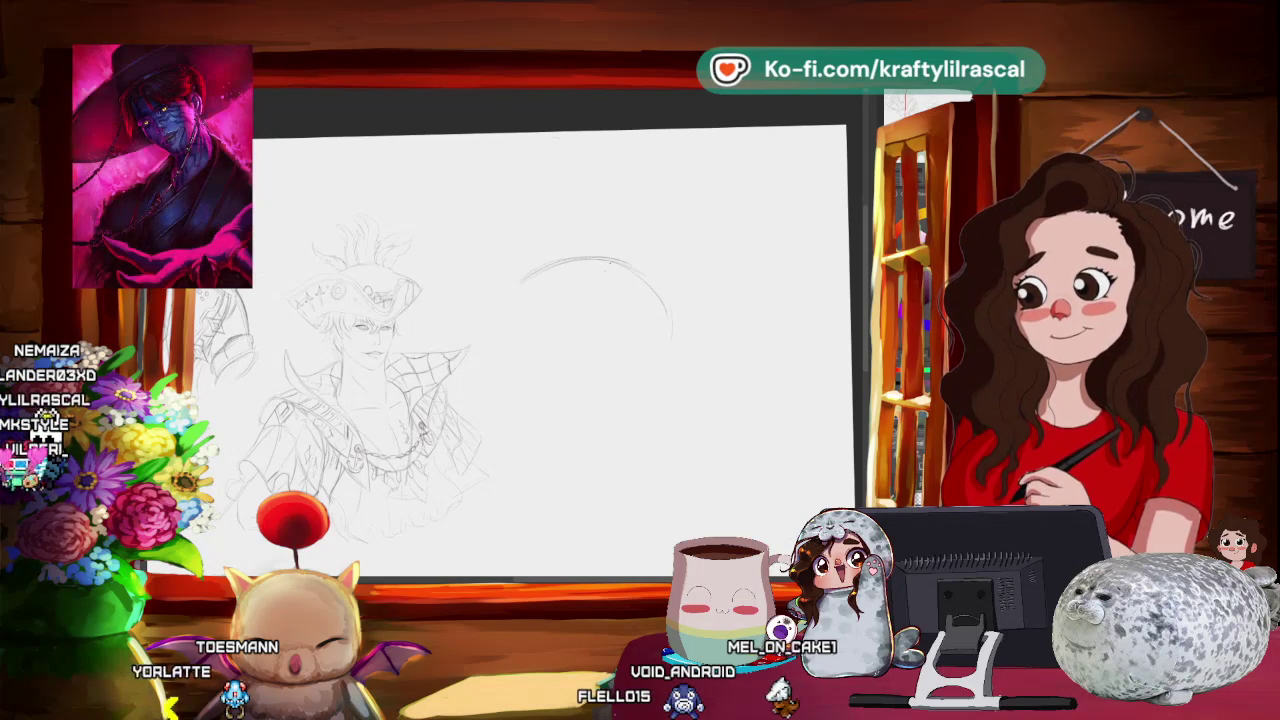
pyautogui.moveTo(600, 262); pyautogui.dragTo(578, 408)
pyautogui.moveTo(605, 175); pyautogui.dragTo(600, 235)
pyautogui.moveTo(605, 175)
pyautogui.mouseDown()
pyautogui.moveTo(604, 238)
pyautogui.moveTo(630, 208)
pyautogui.mouseUp()
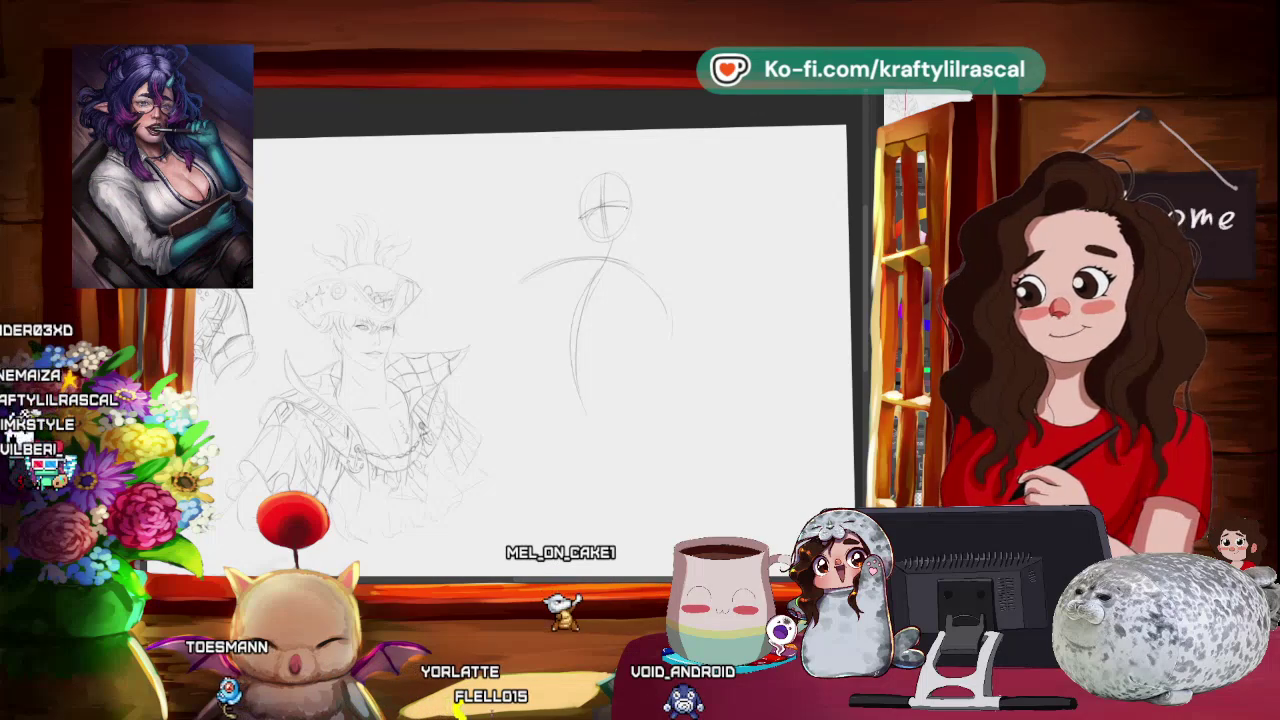
pyautogui.moveTo(530, 275)
pyautogui.mouseDown()
pyautogui.moveTo(665, 252)
pyautogui.moveTo(693, 300)
pyautogui.mouseUp()
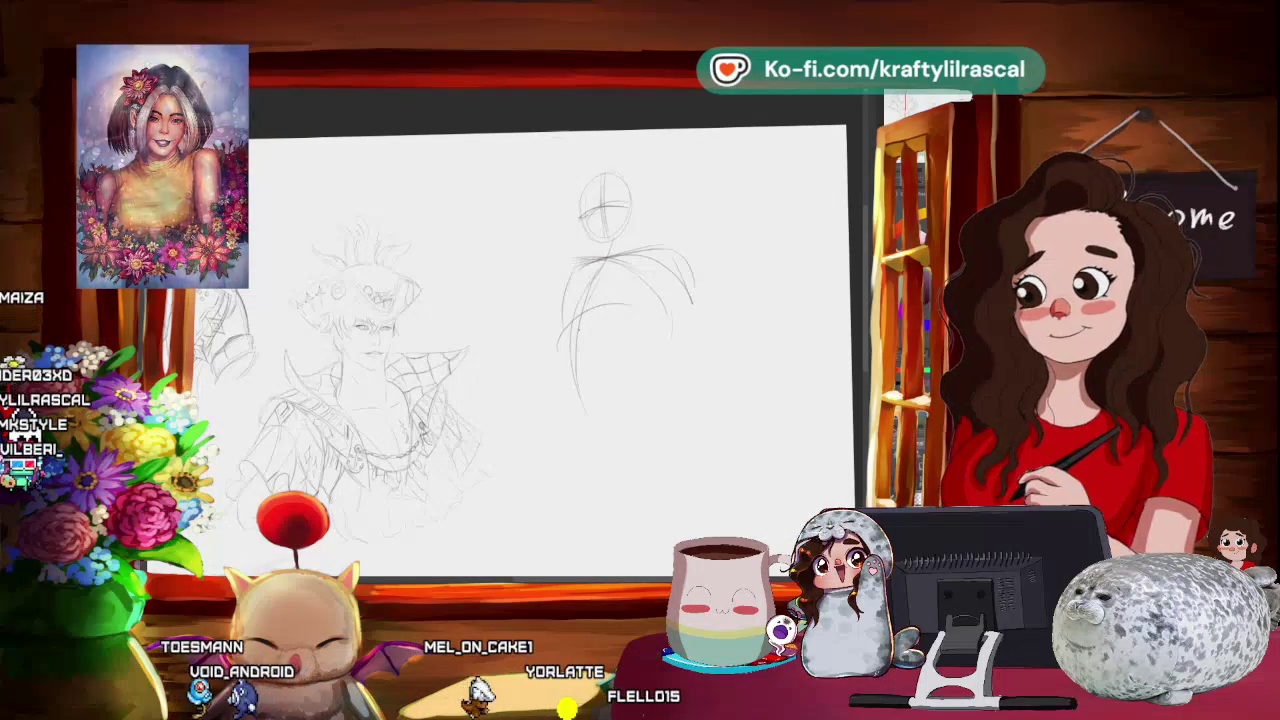
pyautogui.moveTo(690, 265); pyautogui.dragTo(560, 345)
pyautogui.moveTo(584, 250); pyautogui.dragTo(556, 340)
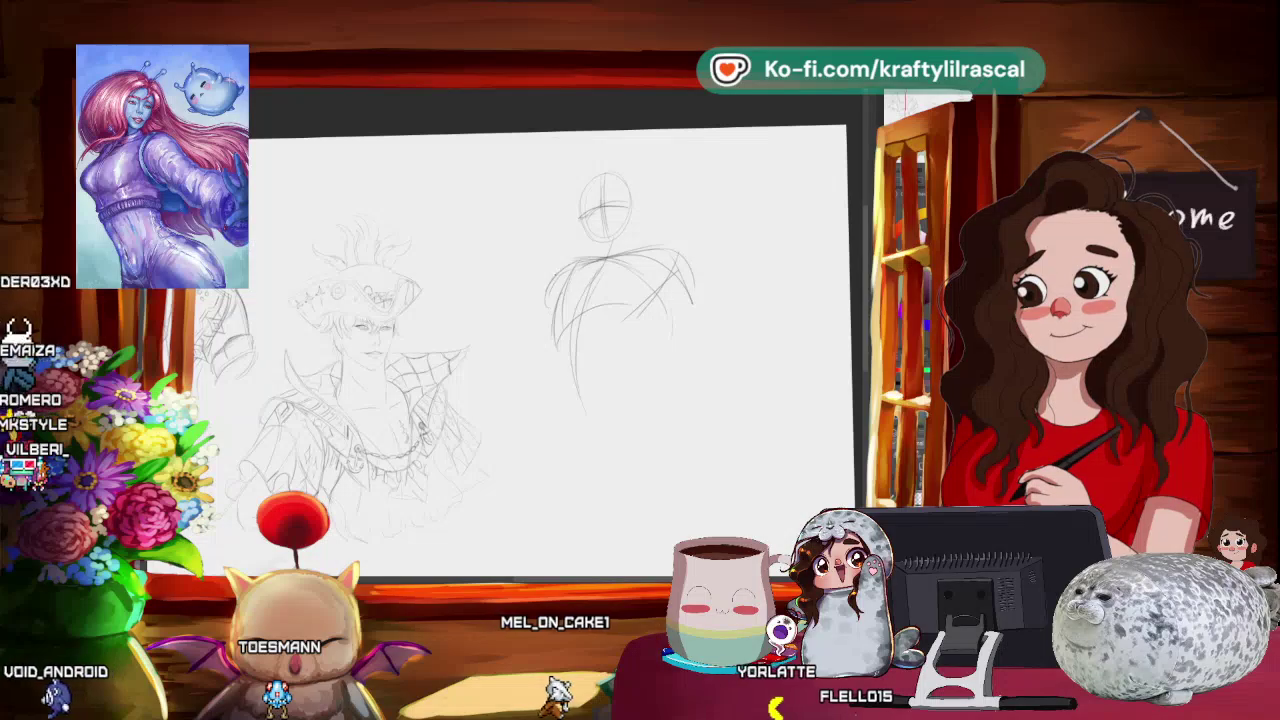
# - Scroll the canvas sideways to reposition the second figure in view
pyautogui.hscroll(3, 550, 340)
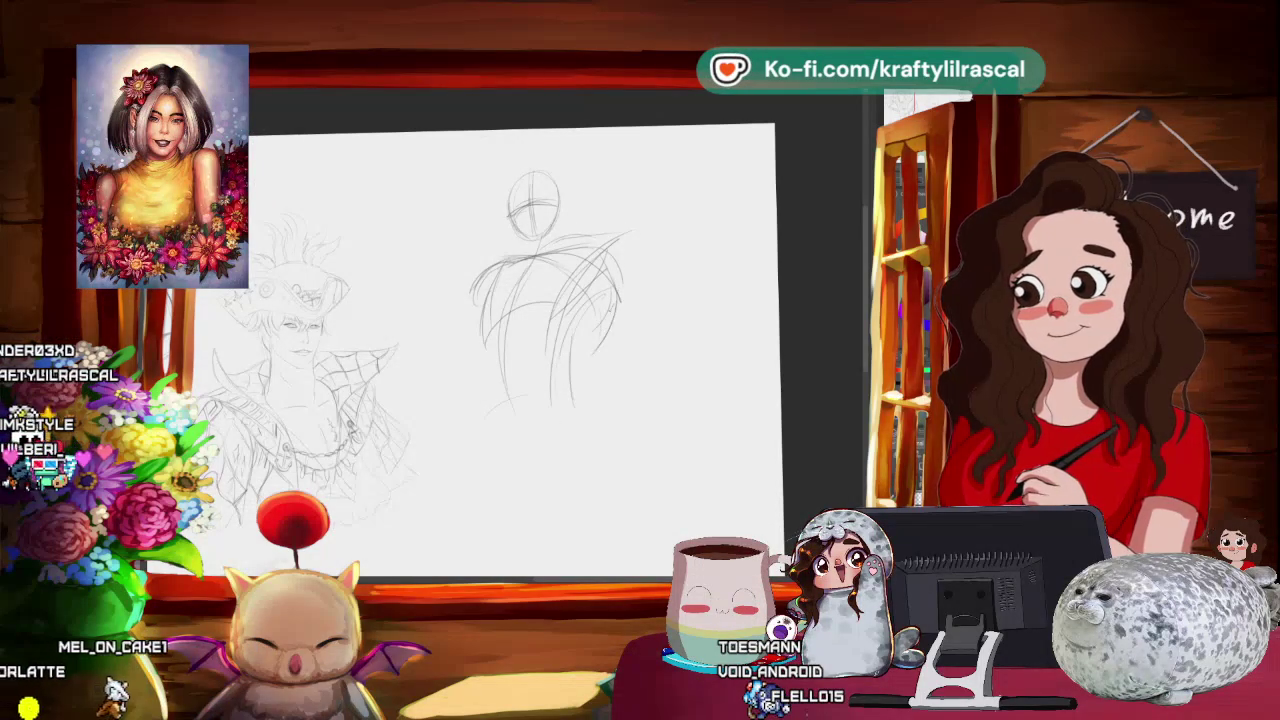
# - Add a curved stroke down the torso's right side, recentre it, and zoom out to see both figures
pyautogui.moveTo(615, 255); pyautogui.dragTo(697, 340)
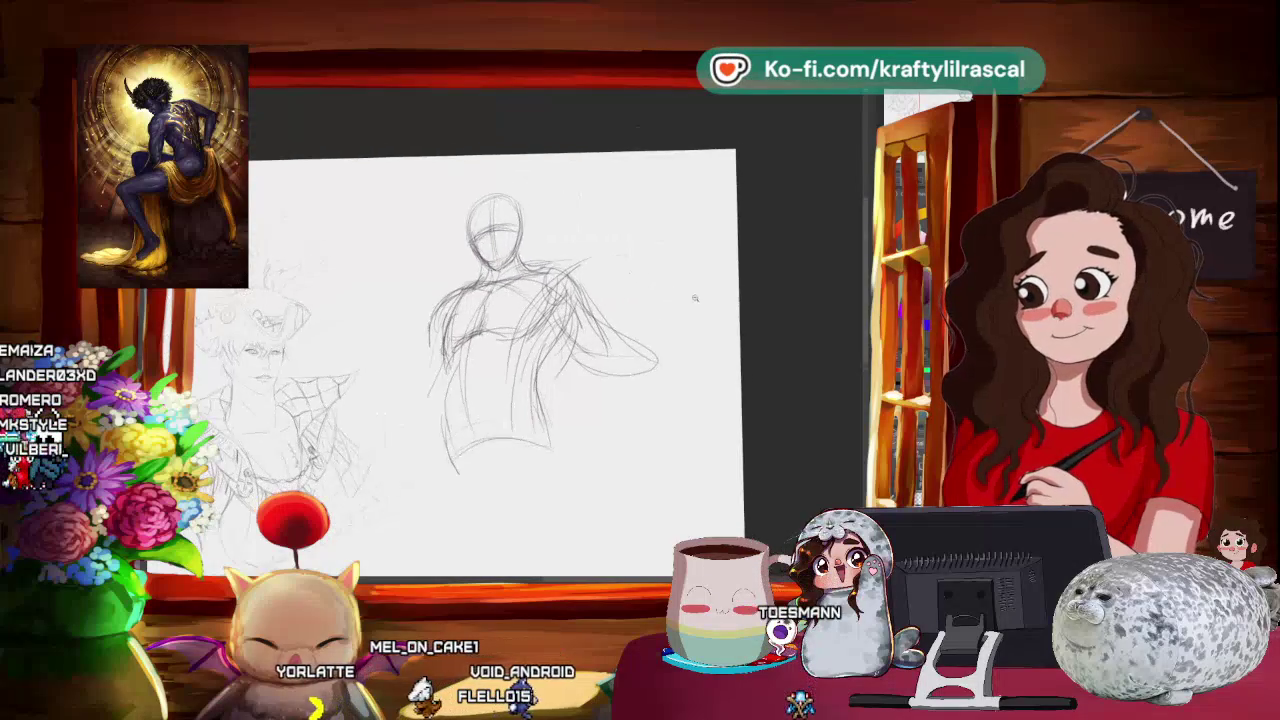
pyautogui.moveTo(724, 274); pyautogui.dragTo(622, 360)
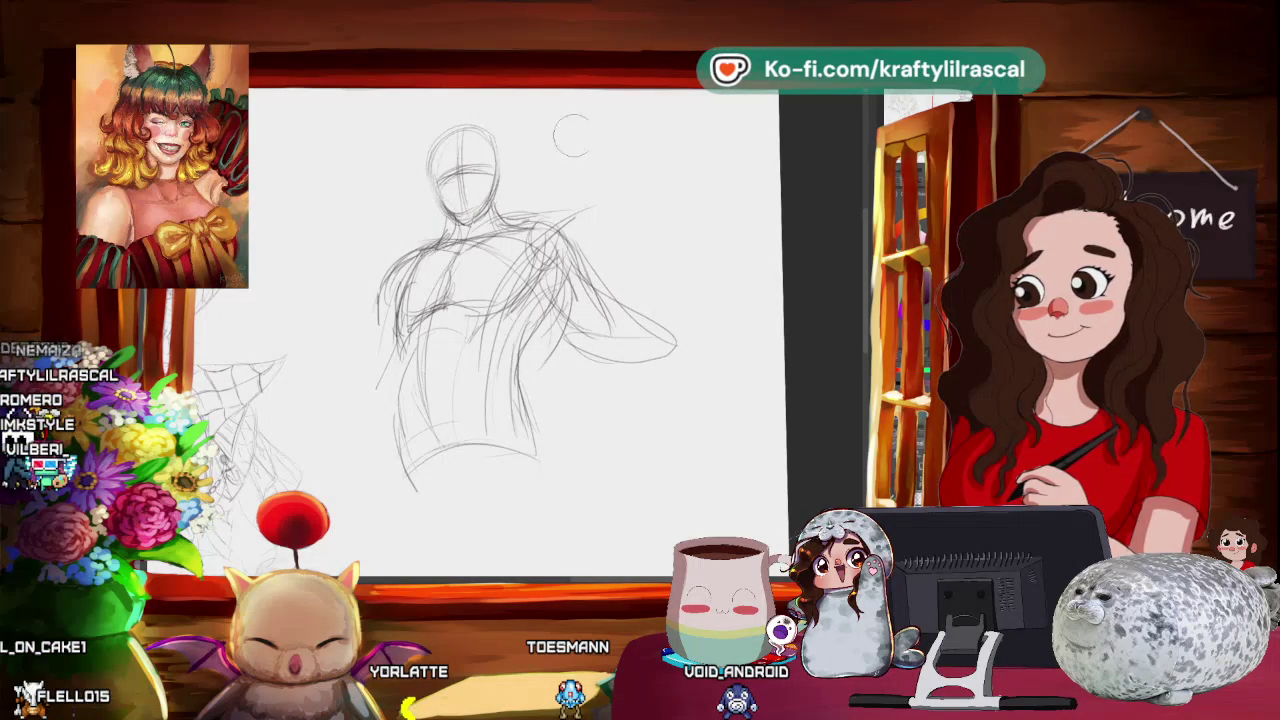
pyautogui.scroll(-3, 545, 150)
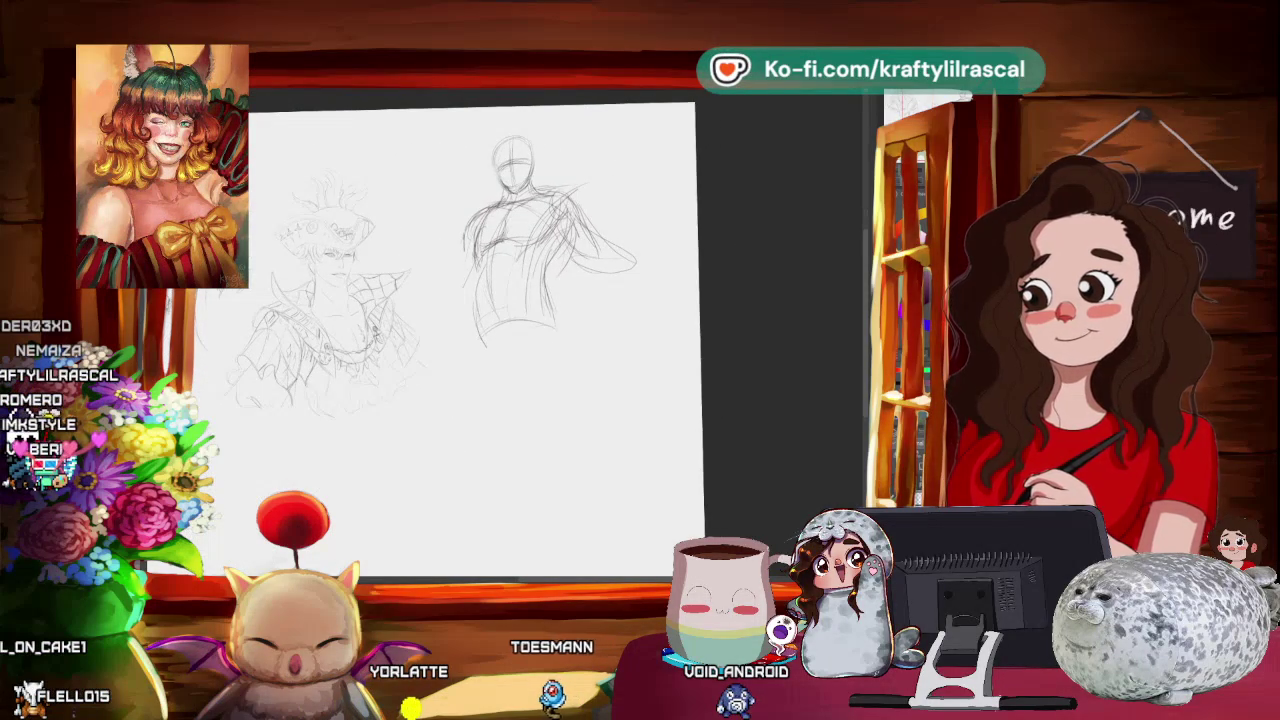